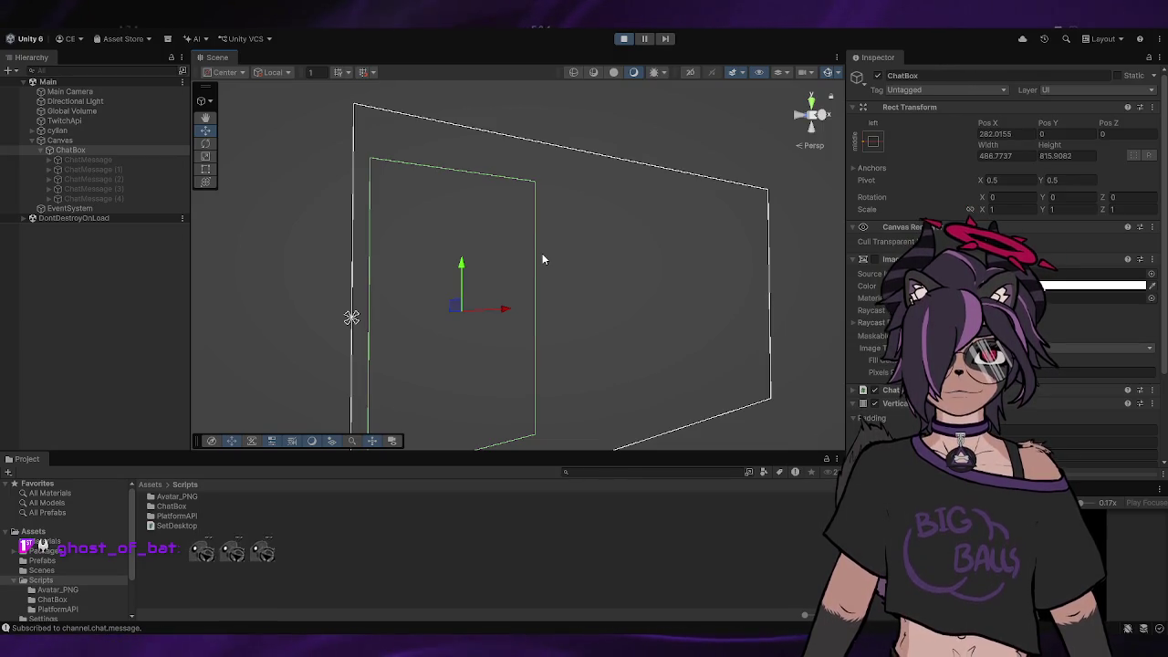
# - Pan the Scene view around the ChatBox until a Twitch chat message appears, then deselect it
pyautogui.moveTo(547, 264)
pyautogui.mouseDown()
pyautogui.moveTo(551, 220)
pyautogui.moveTo(539, 219)
pyautogui.mouseUp()
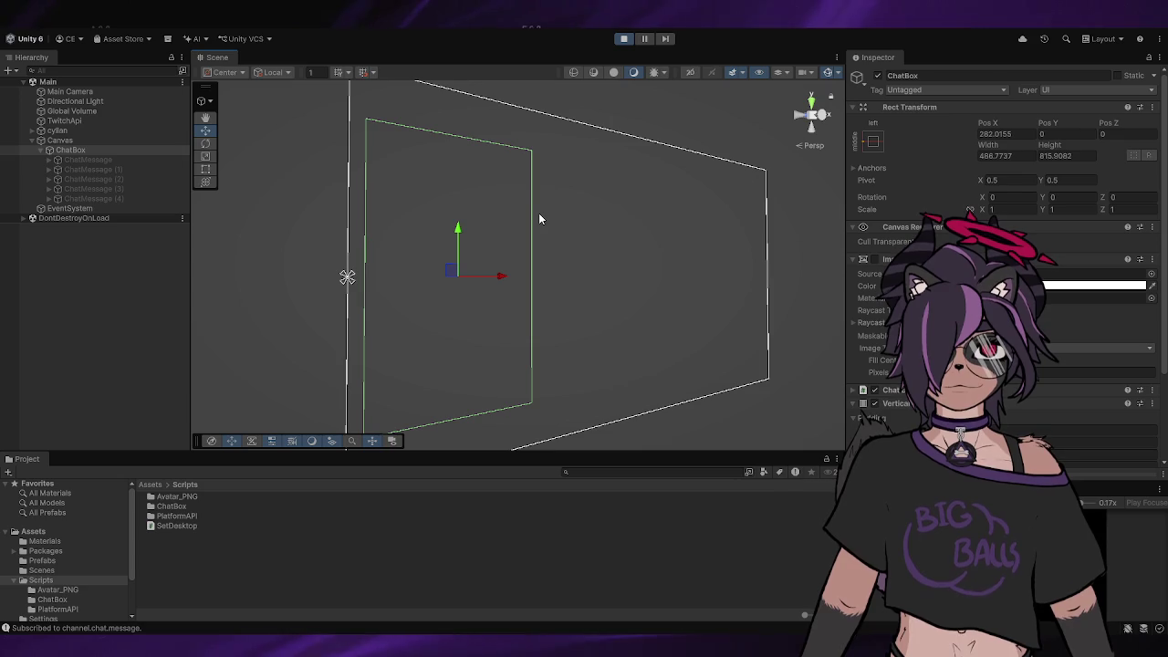
pyautogui.moveTo(539, 219); pyautogui.dragTo(538, 227)
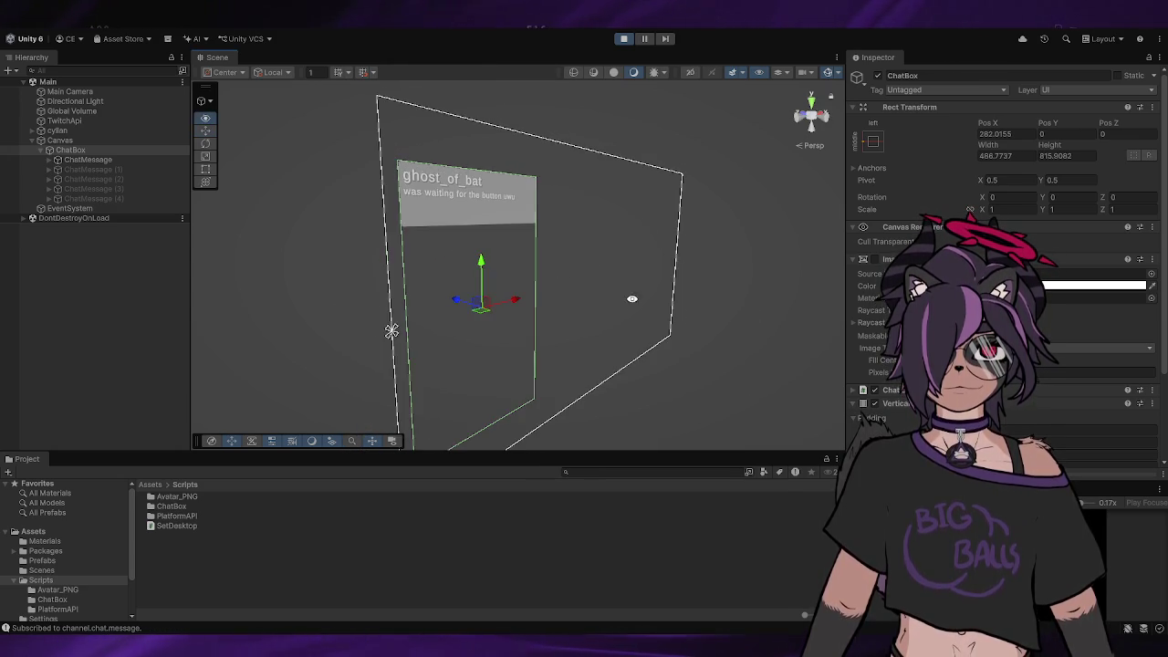
pyautogui.click(329, 229)
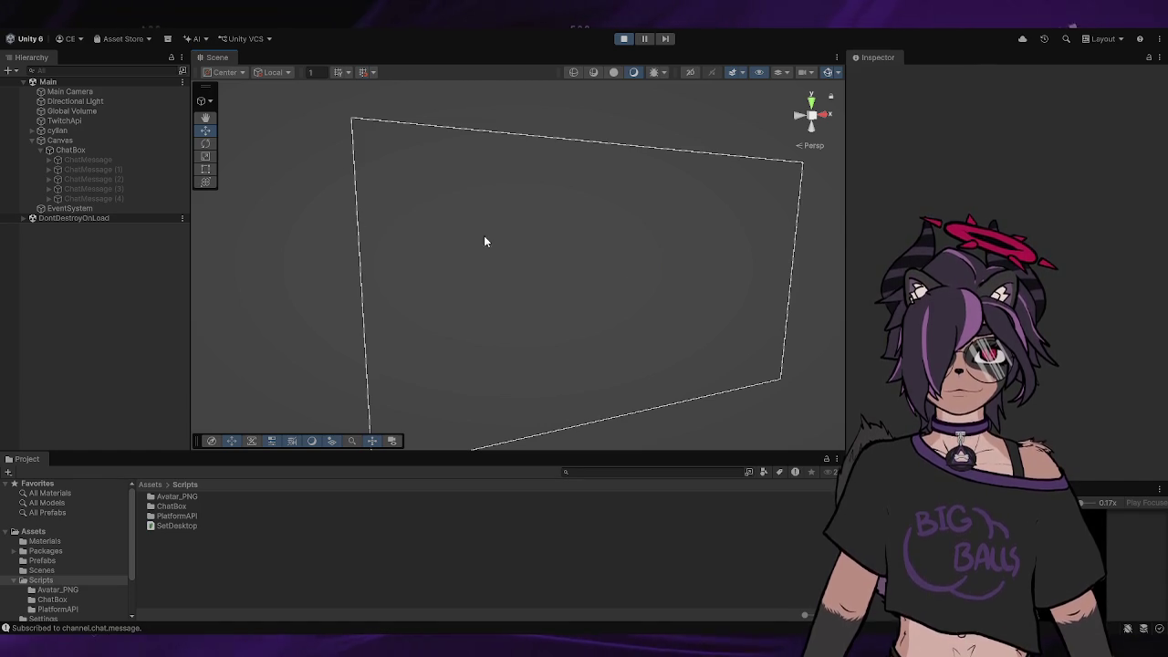
# - Resize the panels so a taller, wider Game view sits beside the Scene view at 1.2x scale
pyautogui.moveTo(853, 487); pyautogui.dragTo(853, 185)
pyautogui.moveTo(841, 244); pyautogui.dragTo(571, 252)
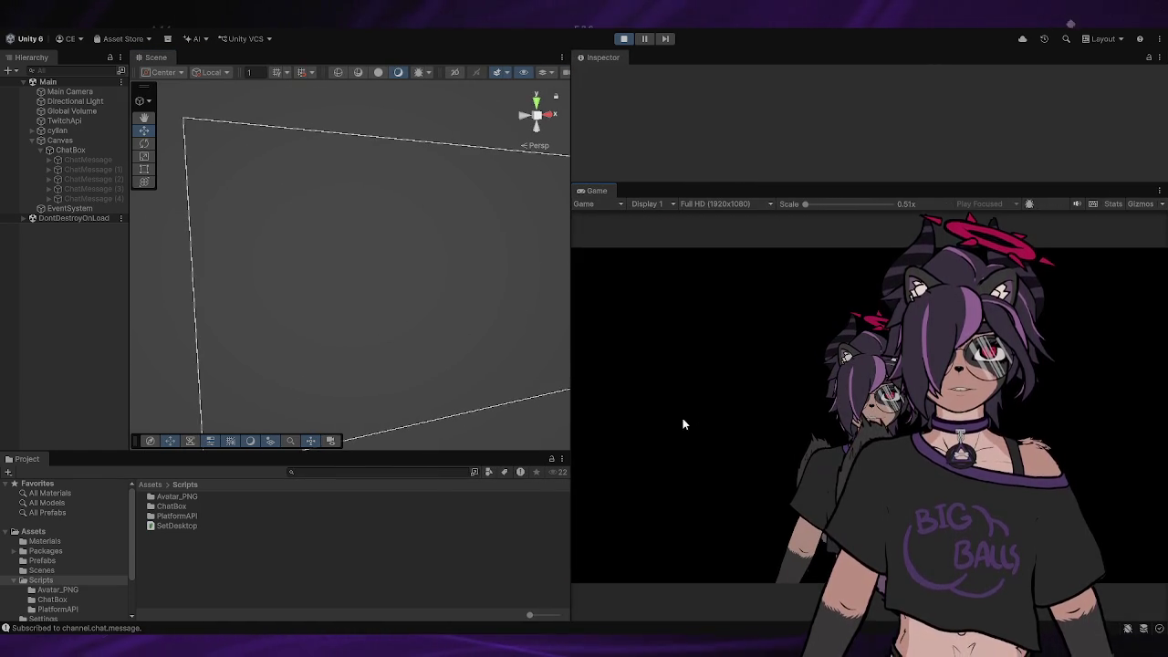
pyautogui.moveTo(805, 203); pyautogui.dragTo(837, 204)
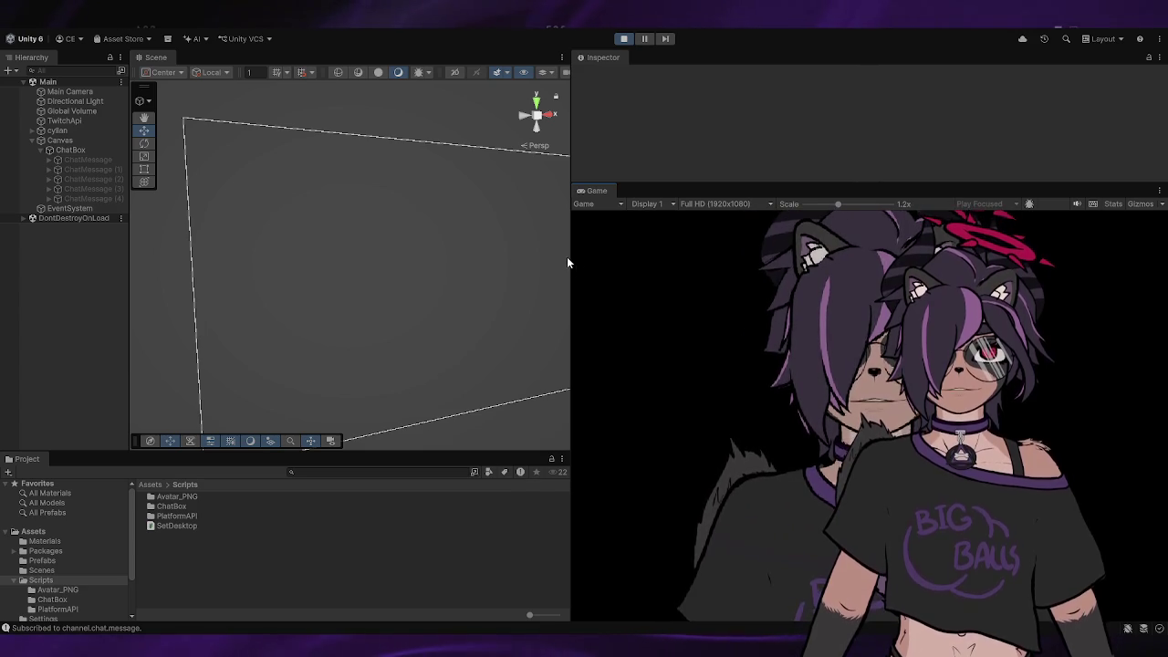
pyautogui.moveTo(571, 258)
pyautogui.mouseDown()
pyautogui.moveTo(378, 271)
pyautogui.moveTo(631, 248)
pyautogui.moveTo(456, 262)
pyautogui.mouseUp()
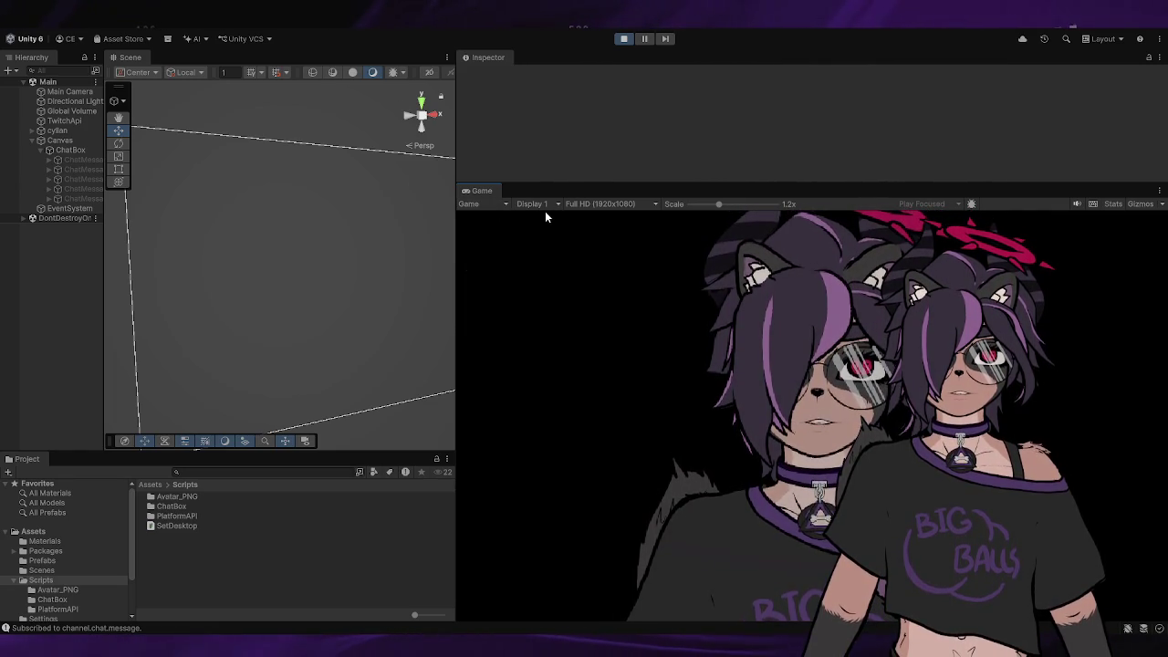
pyautogui.moveTo(455, 255); pyautogui.dragTo(708, 255)
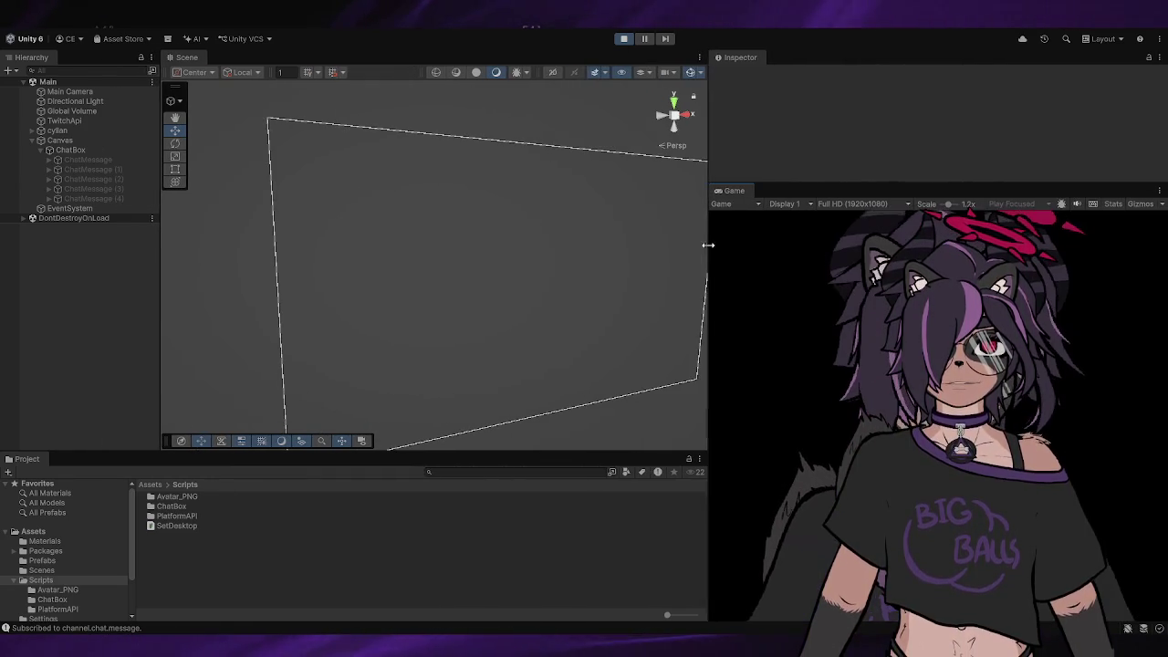
pyautogui.moveTo(826, 185); pyautogui.dragTo(826, 387)
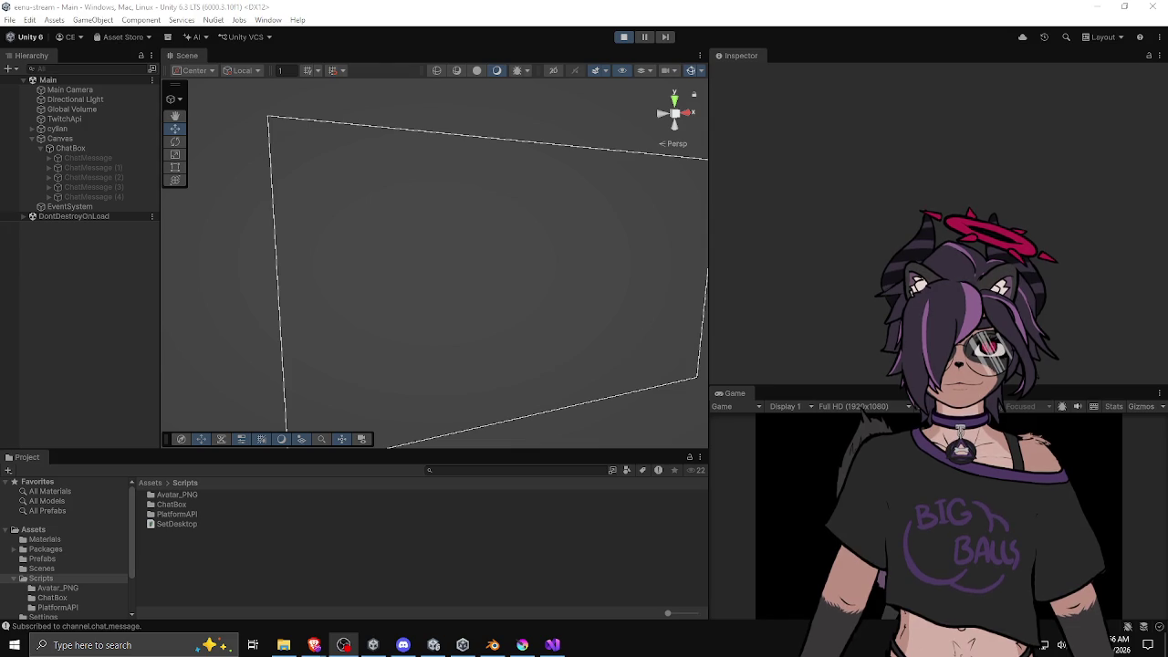
# - Switch to Visual Studio with Alt+Tab and reposition its window
pyautogui.hotkey('alt', 'Tab')
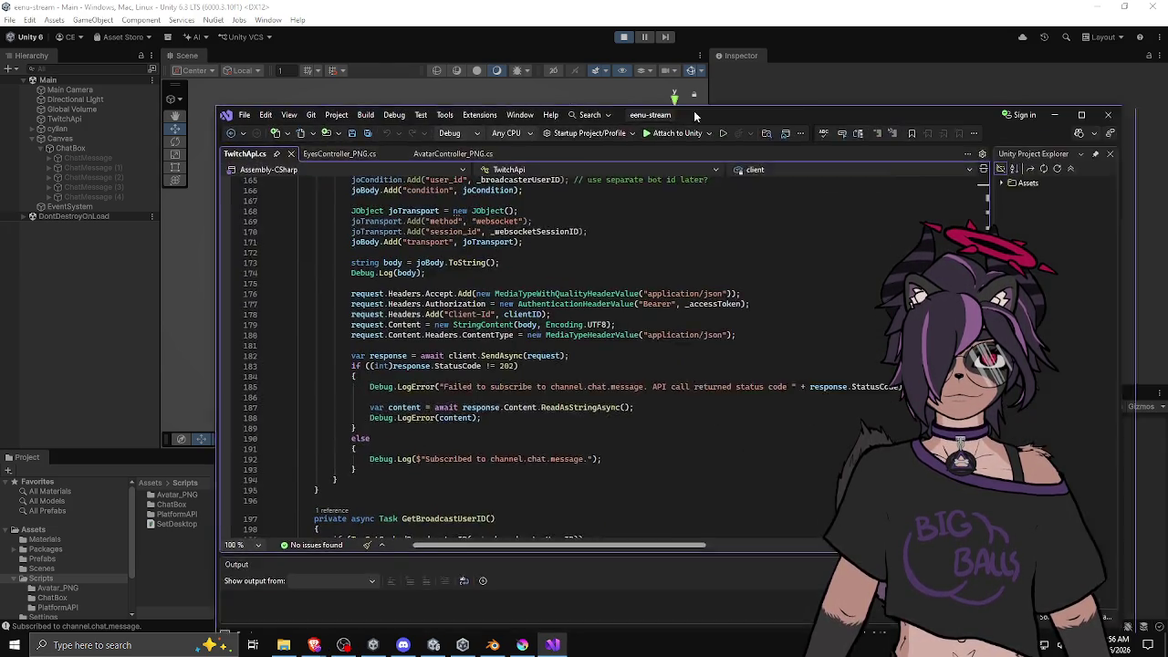
pyautogui.moveTo(693, 110); pyautogui.dragTo(665, 81)
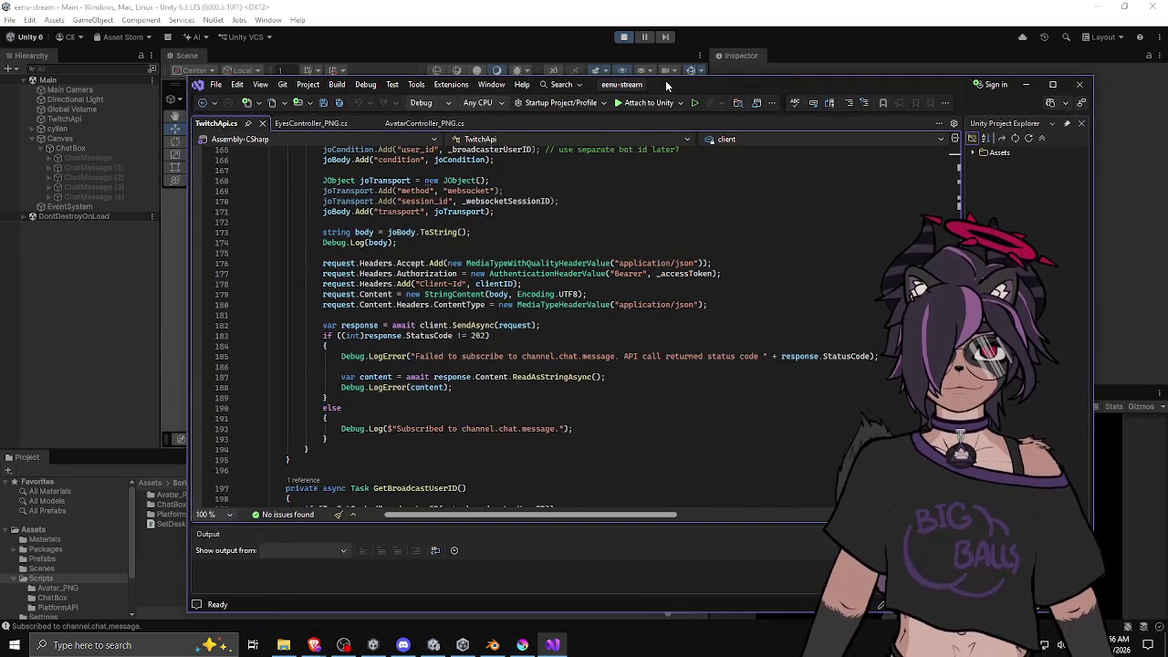
# - Scroll through the TwitchApi.cs EventSub subscription and WebSocket code, then minimise Visual Studio
pyautogui.scroll(15, 750, 296)
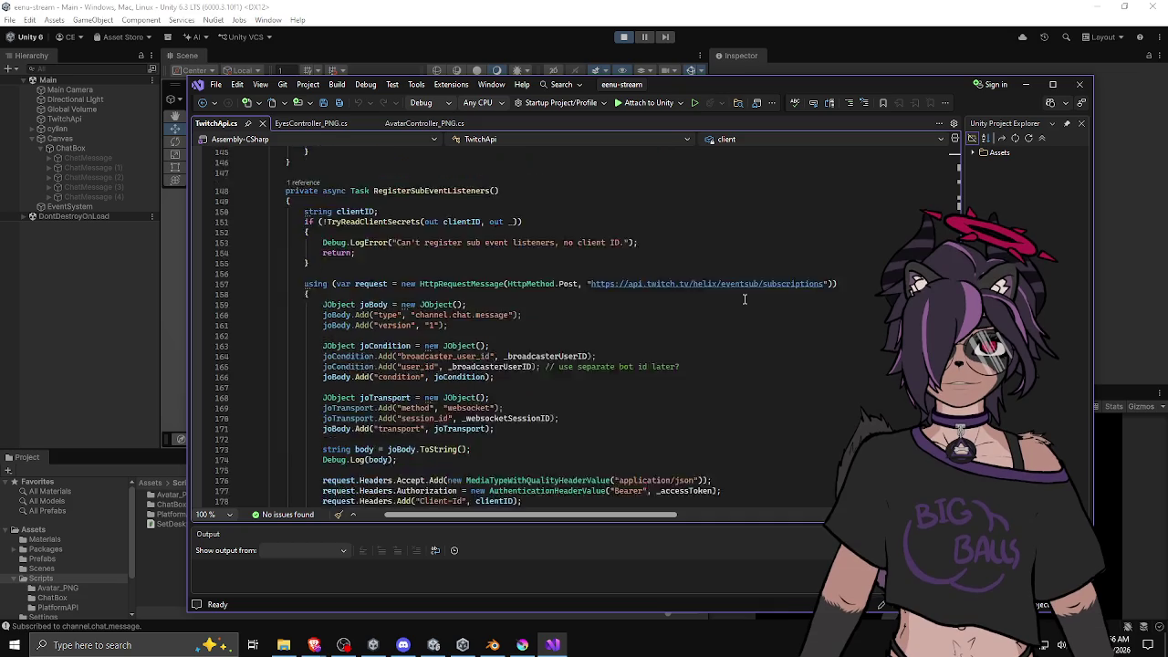
pyautogui.scroll(20, 750, 295)
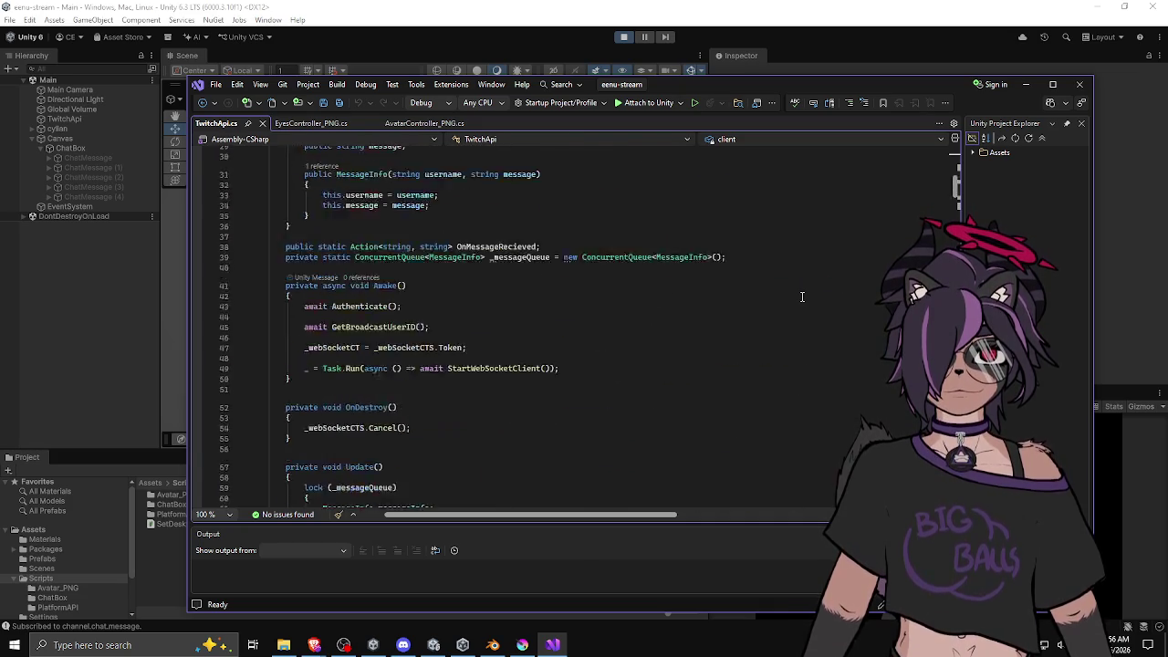
pyautogui.scroll(-20, 802, 297)
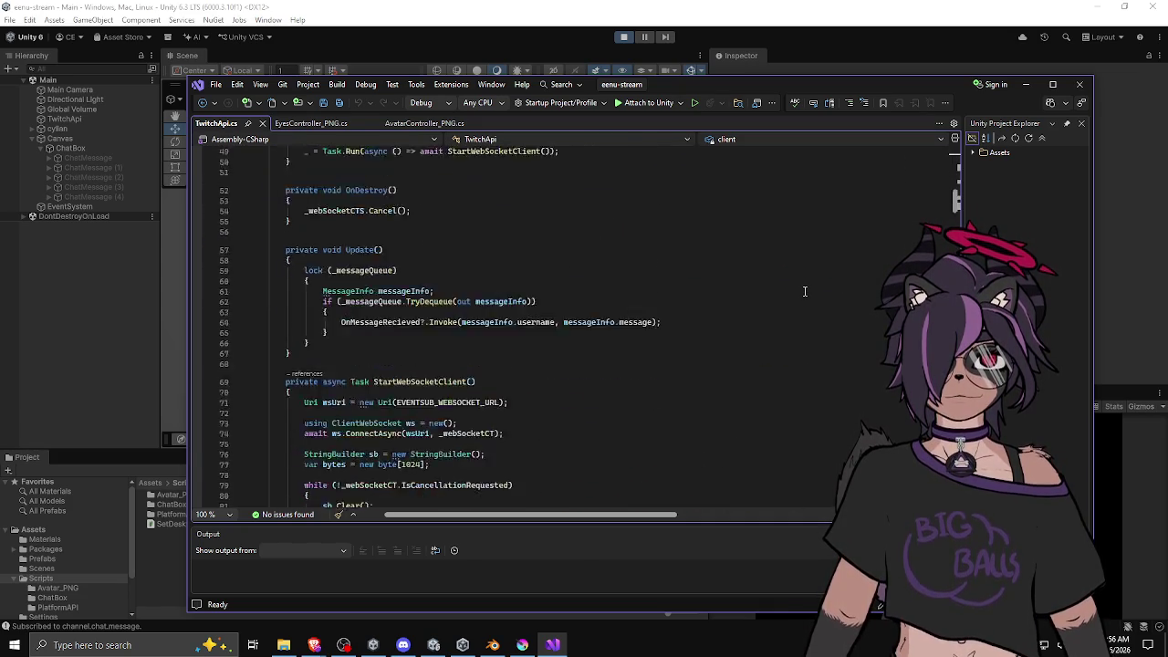
pyautogui.scroll(-20, 804, 291)
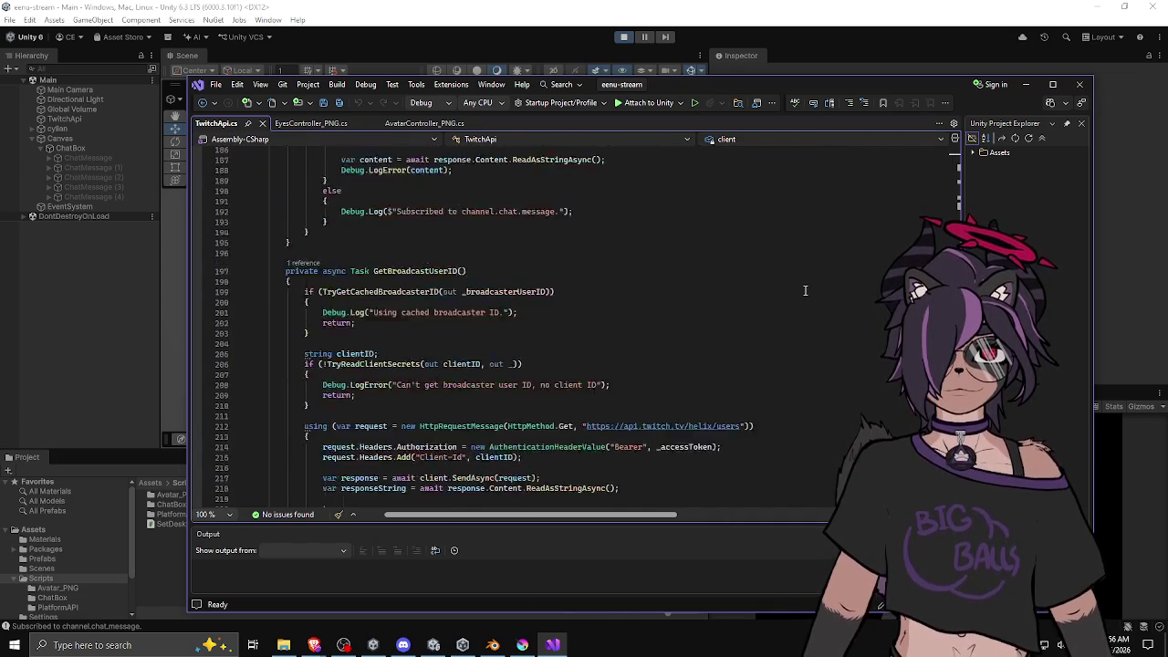
pyautogui.scroll(-17, 804, 290)
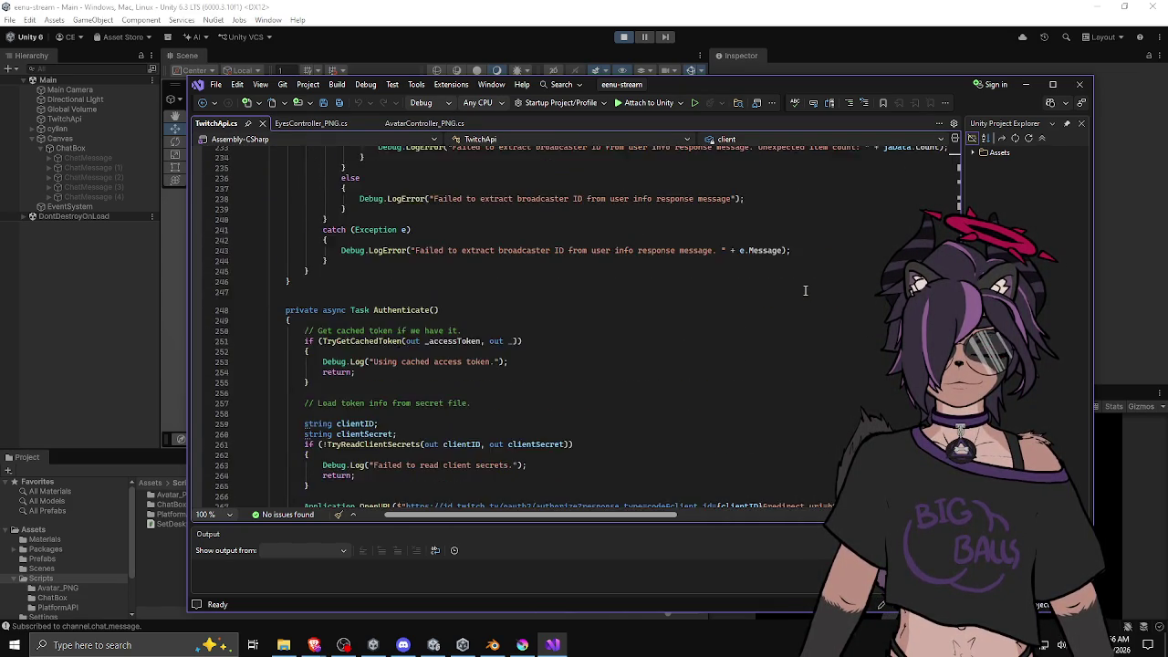
pyautogui.scroll(19, 805, 290)
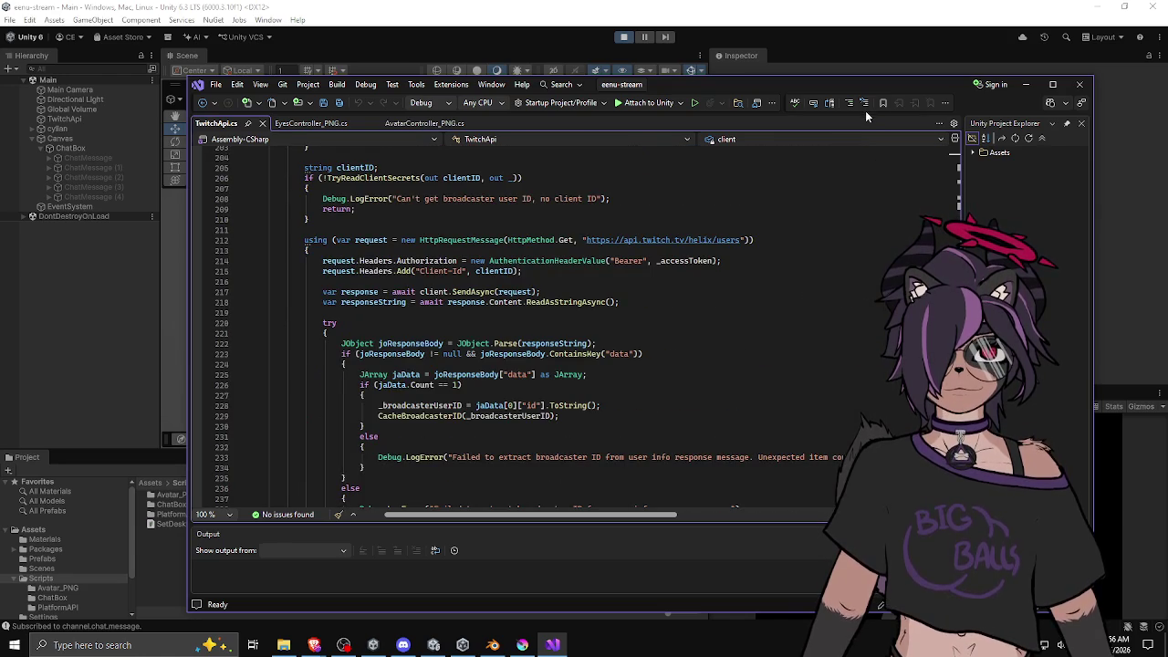
pyautogui.click(1025, 84)
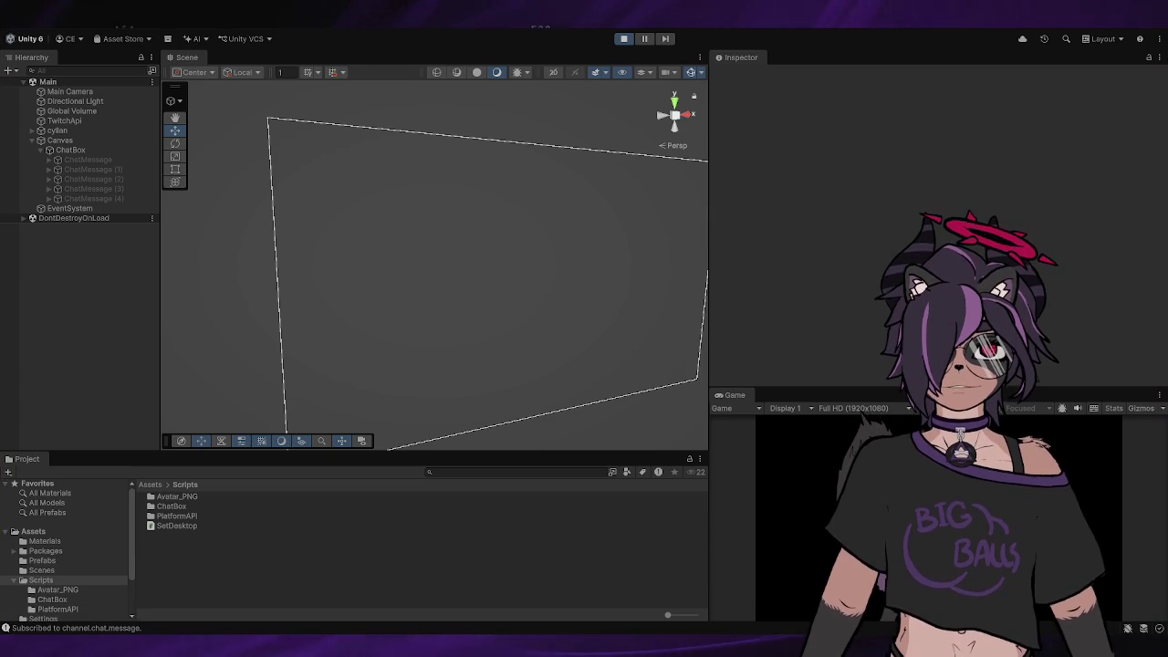
# - Nudge the side panel divider and raise the Scene/Project divider to enlarge the Project panel
pyautogui.moveTo(709, 273); pyautogui.dragTo(705, 274)
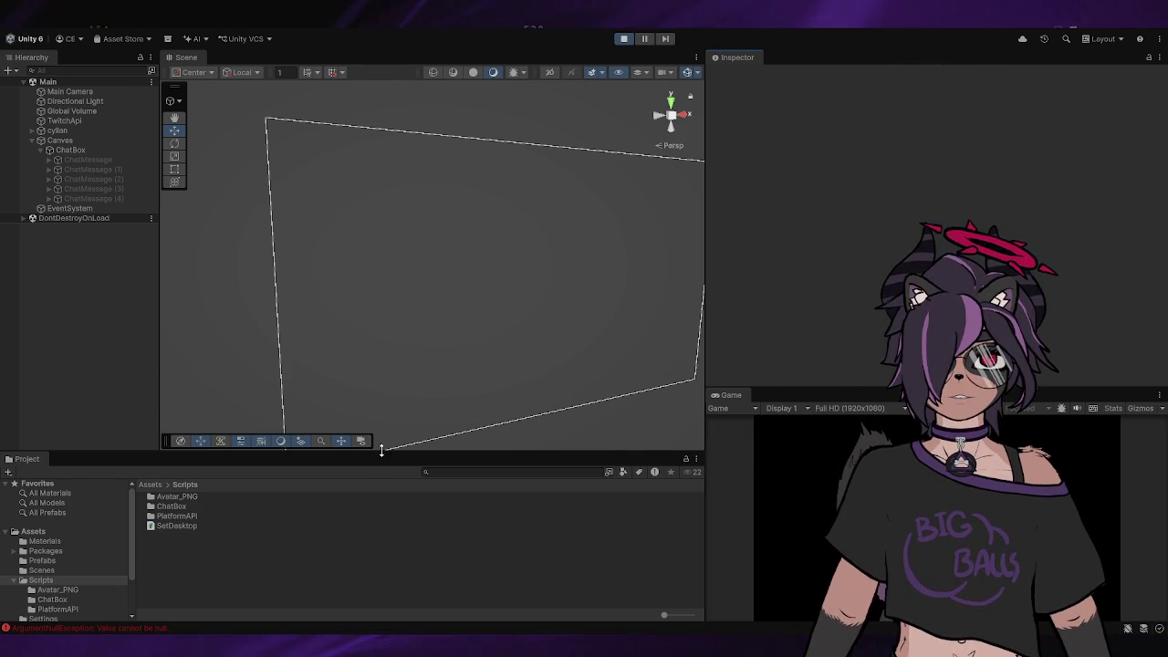
pyautogui.moveTo(381, 451); pyautogui.dragTo(390, 413)
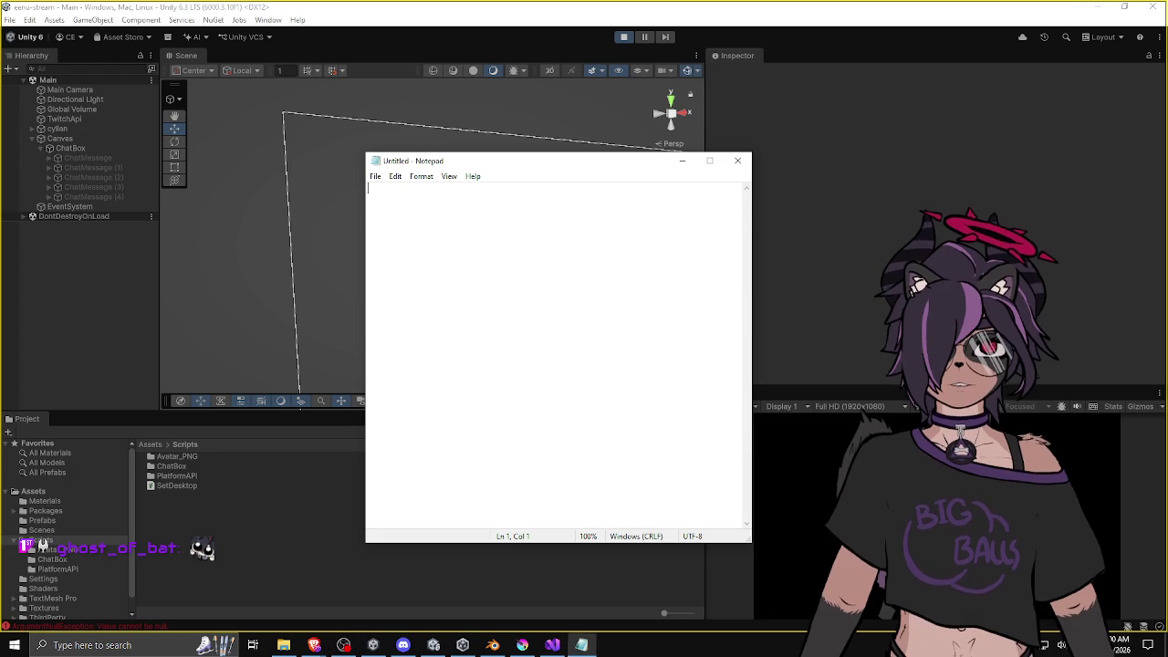
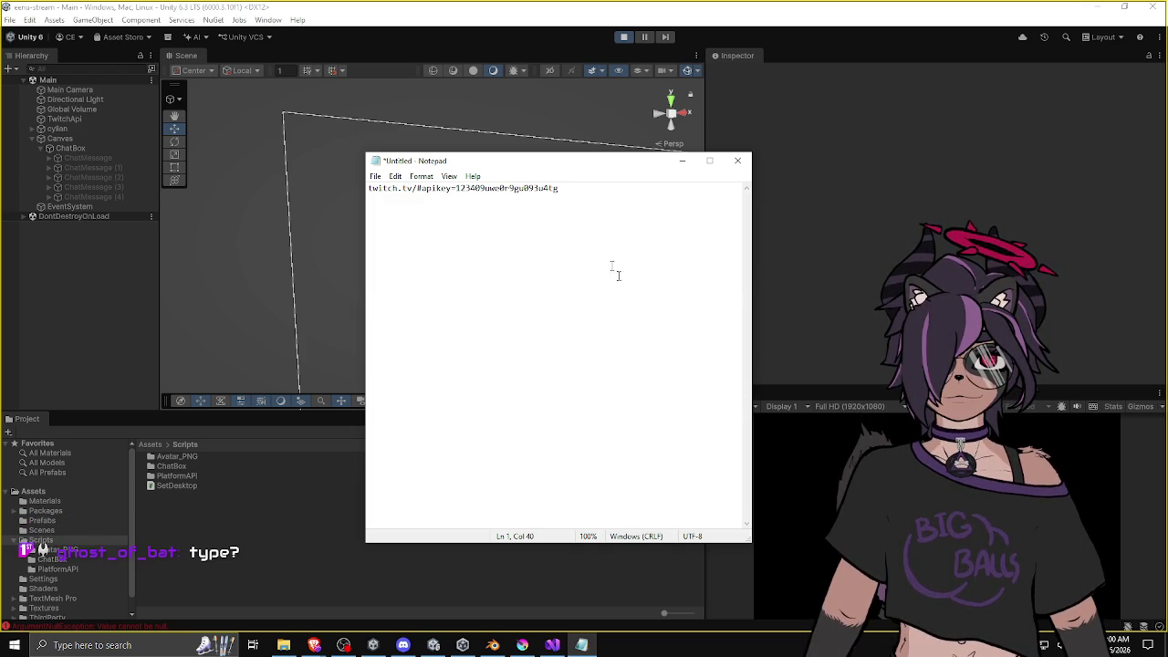
# - Type an example twitch.tv/#apikey= address followed by a sample API key value
pyautogui.moveTo(396, 188); pyautogui.dragTo(490, 188)
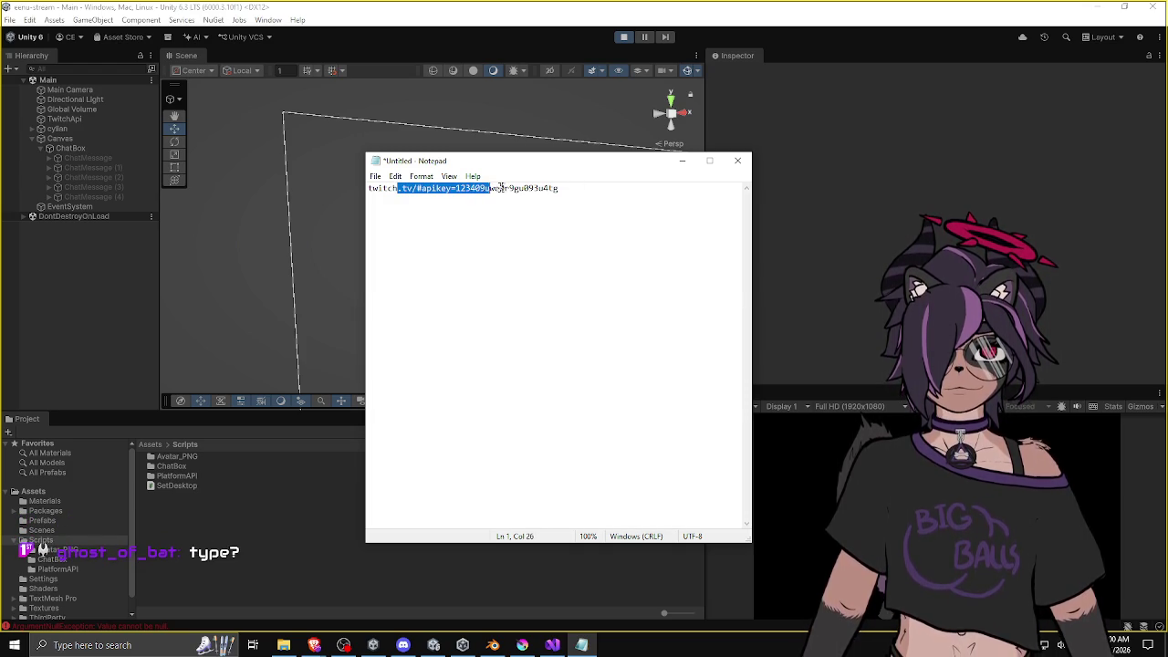
pyautogui.click(579, 187)
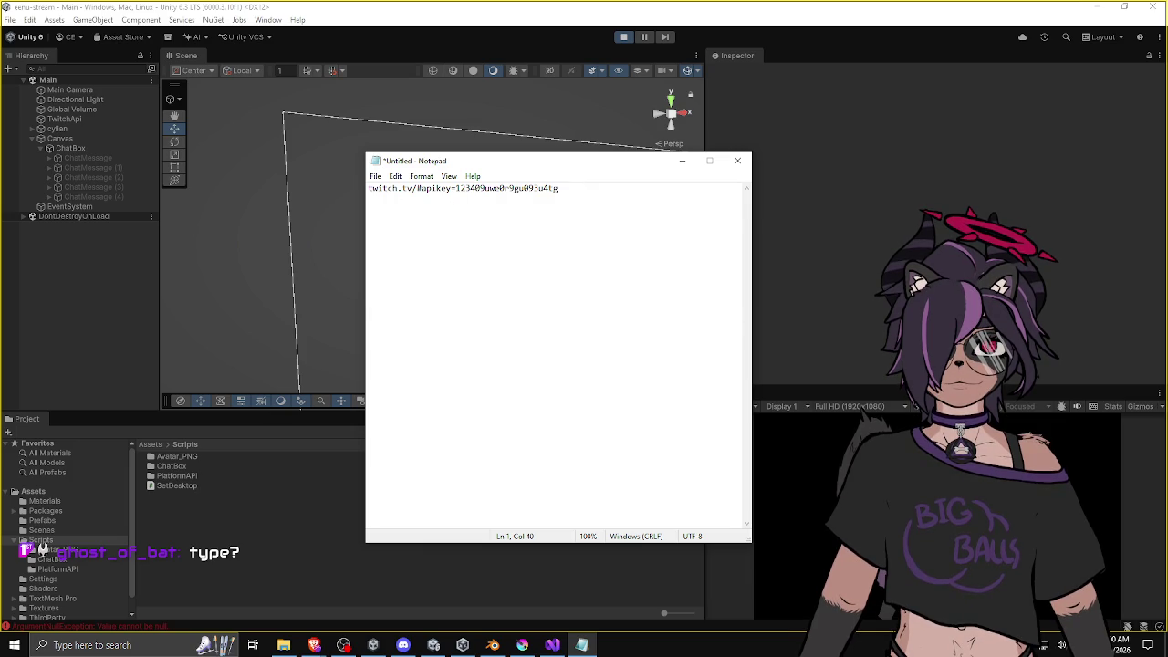
pyautogui.moveTo(382, 188); pyautogui.dragTo(482, 188)
pyautogui.click(561, 188)
pyautogui.moveTo(412, 188); pyautogui.dragTo(368, 188)
pyautogui.press('BackSpace')
pyautogui.write('1')
pyautogui.press('BackSpace')
pyautogui.press('BackSpace')
pyautogui.write('http://localhost:3000')
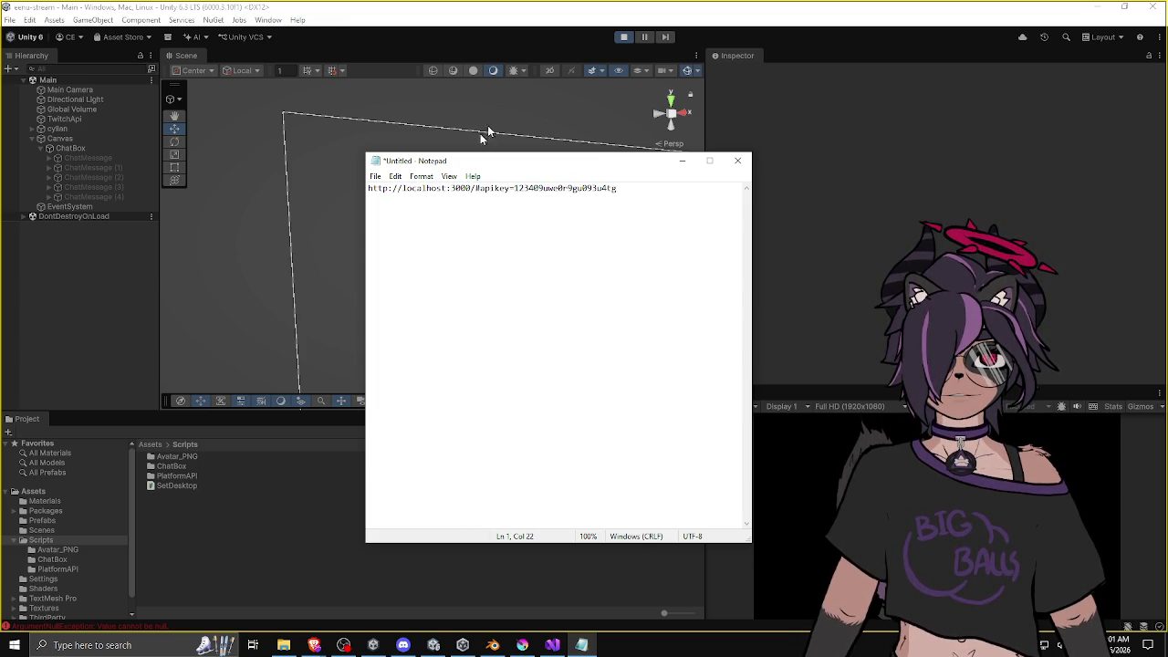
pyautogui.moveTo(407, 188); pyautogui.dragTo(503, 188)
# - Point out the port and apikey parts of the example URL, nudging Notepad into place
pyautogui.press('End')
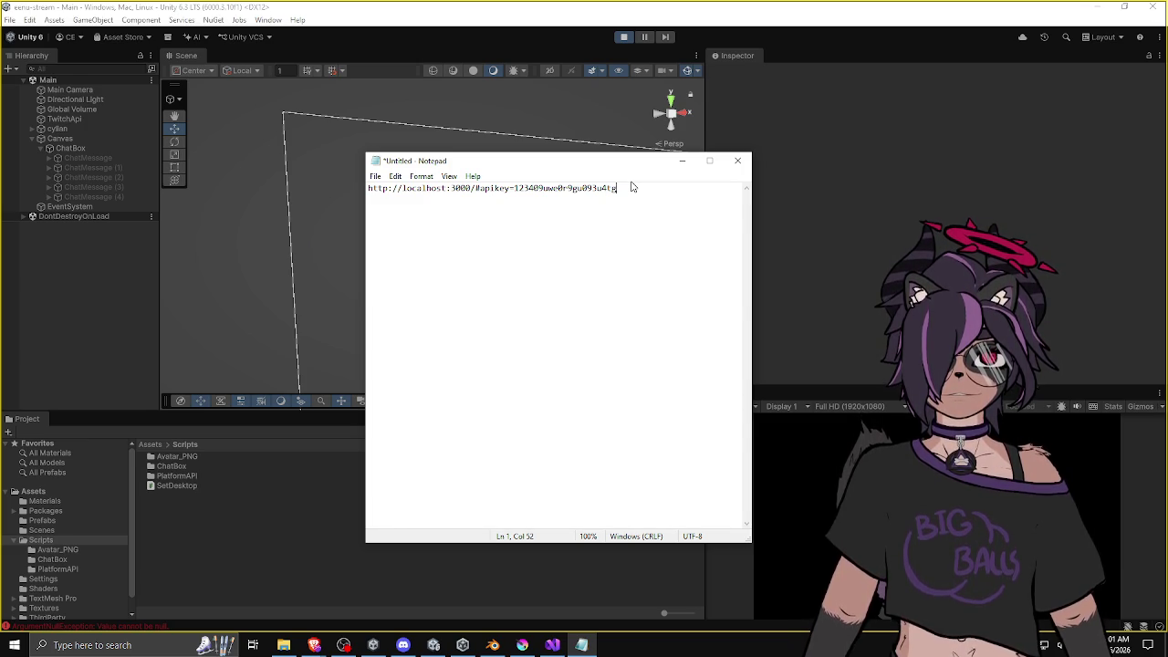
pyautogui.moveTo(560, 162); pyautogui.dragTo(522, 165)
pyautogui.click(446, 189)
pyautogui.hotkey('ctrl', 'a')
pyautogui.press('Right')
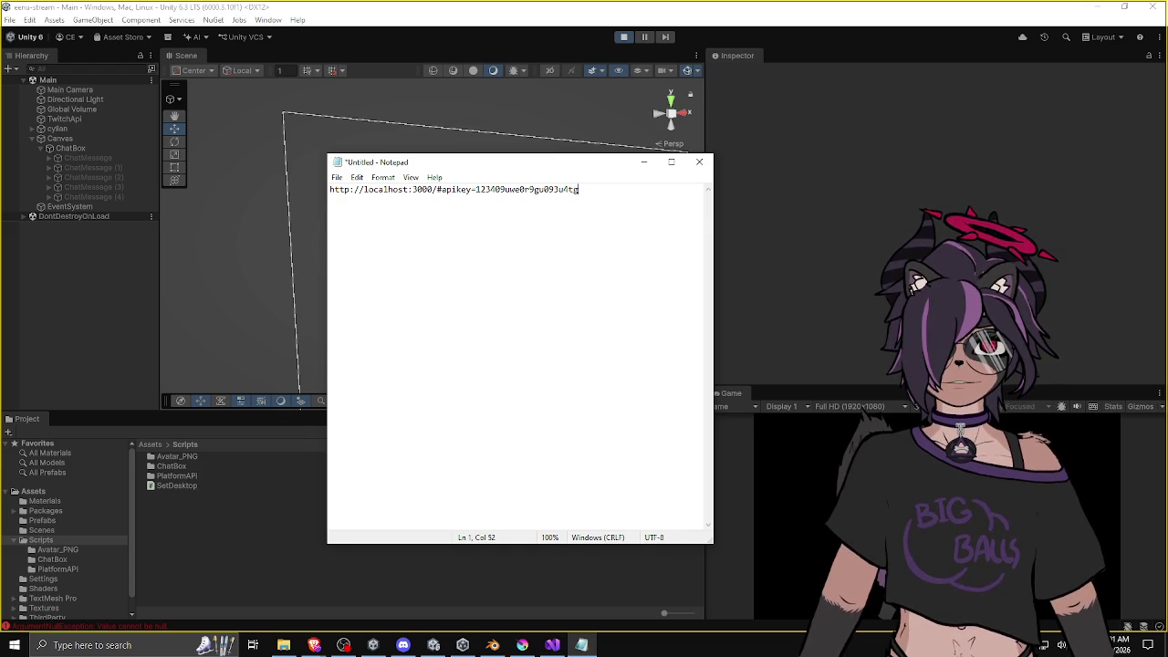
pyautogui.moveTo(440, 188); pyautogui.dragTo(592, 189)
pyautogui.click(613, 187)
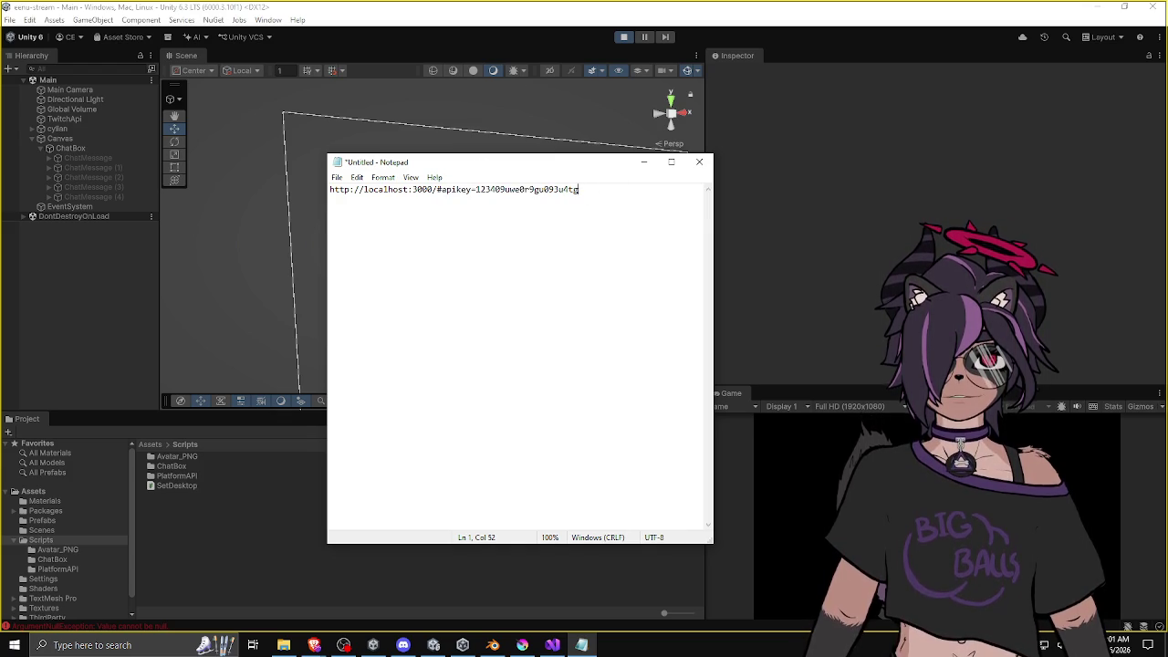
pyautogui.moveTo(348, 188)
pyautogui.mouseDown()
pyautogui.moveTo(560, 189)
pyautogui.moveTo(416, 189)
pyautogui.mouseUp()
pyautogui.click(584, 189)
pyautogui.click(416, 189)
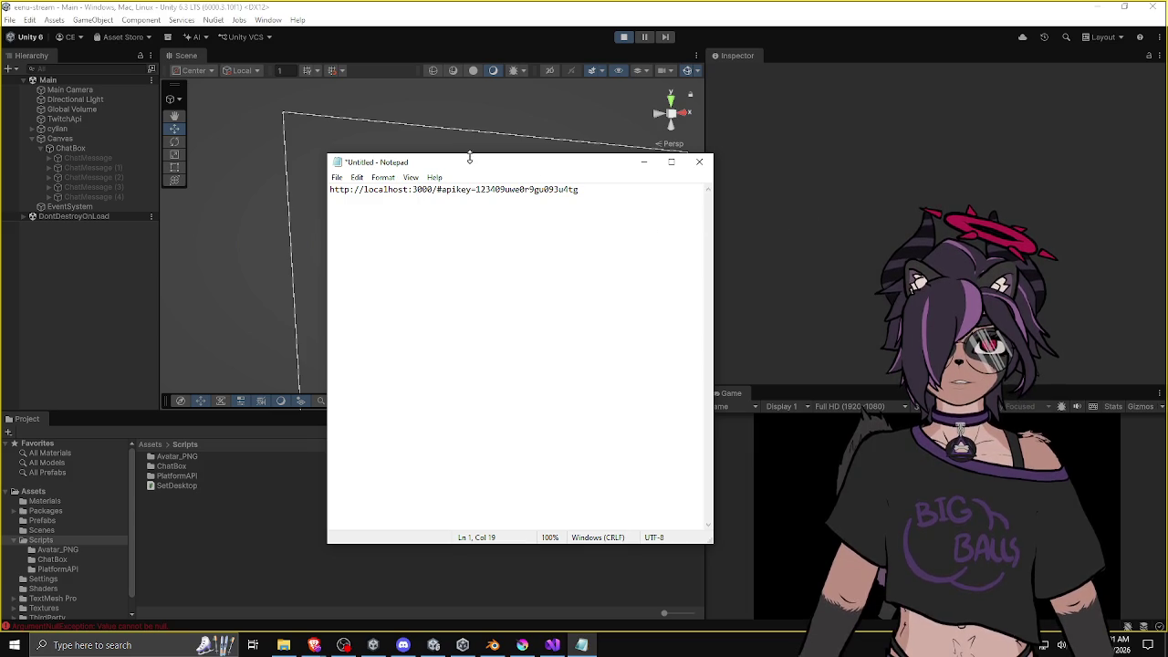
pyautogui.moveTo(466, 163); pyautogui.dragTo(465, 158)
# - Highlight the #apikey= fragment of the URL and enlarge the Notepad text
pyautogui.moveTo(341, 187)
pyautogui.mouseDown()
pyautogui.moveTo(525, 187)
pyautogui.moveTo(435, 185)
pyautogui.mouseUp()
pyautogui.click(593, 187)
pyautogui.click(604, 185)
pyautogui.moveTo(604, 185); pyautogui.dragTo(328, 185)
pyautogui.click(465, 186)
pyautogui.moveTo(436, 187); pyautogui.dragTo(577, 187)
pyautogui.click(593, 187)
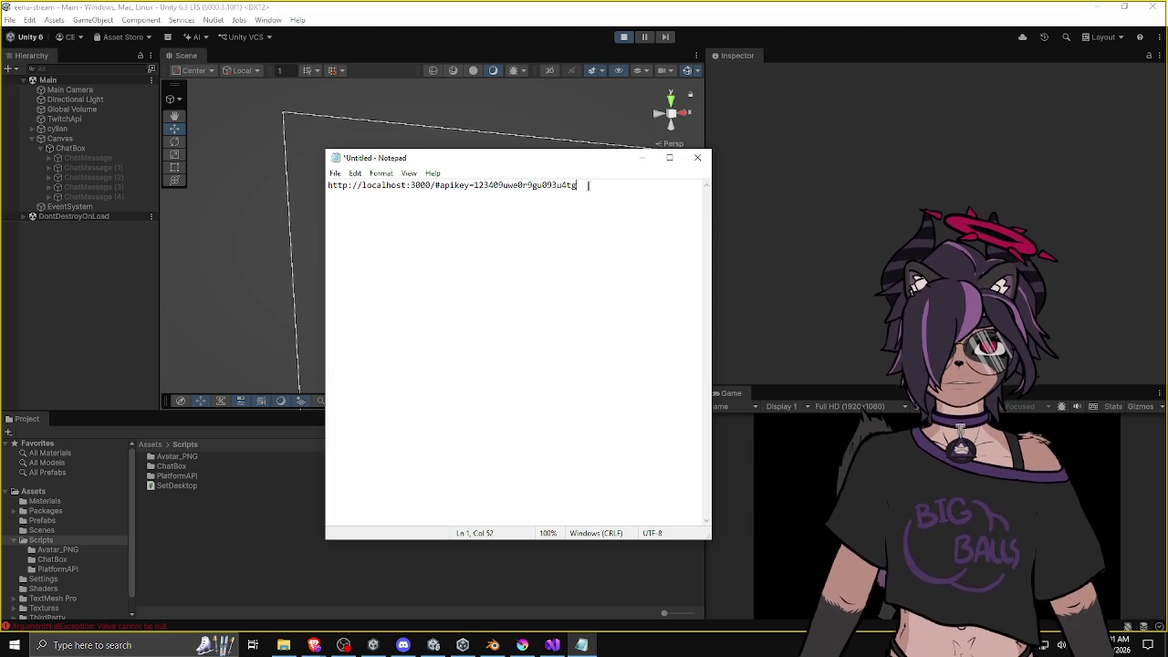
pyautogui.moveTo(434, 187); pyautogui.dragTo(473, 187)
pyautogui.click(473, 187)
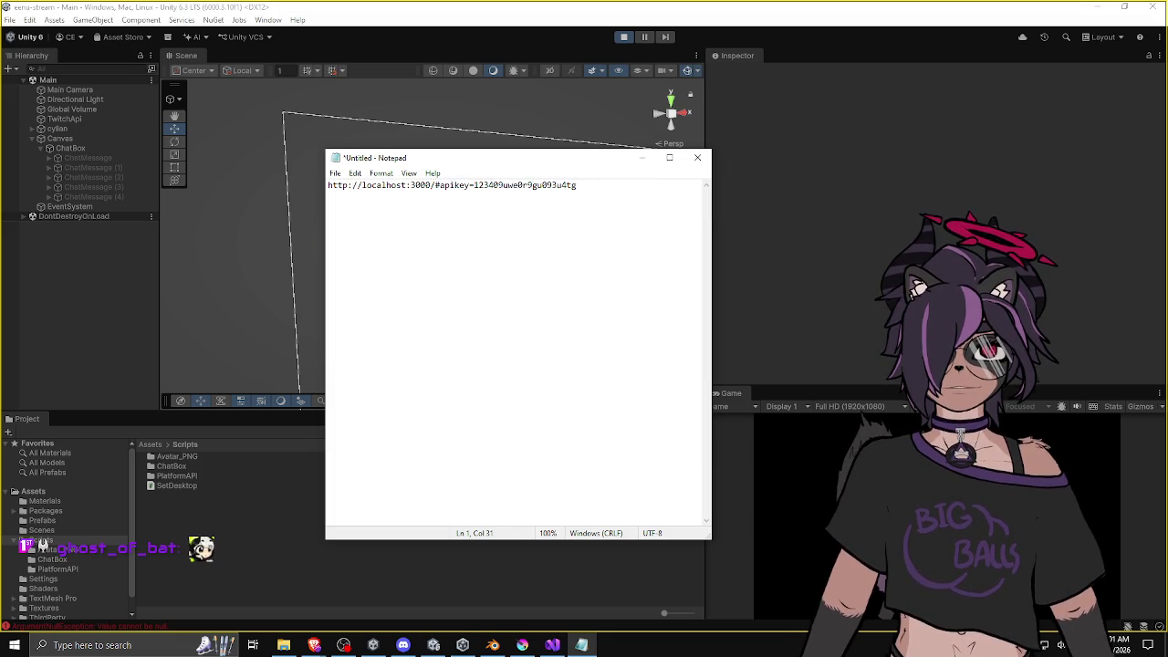
pyautogui.hotkey('ctrl', '+')
pyautogui.hotkey('ctrl', '+')
pyautogui.hotkey('ctrl', '+')
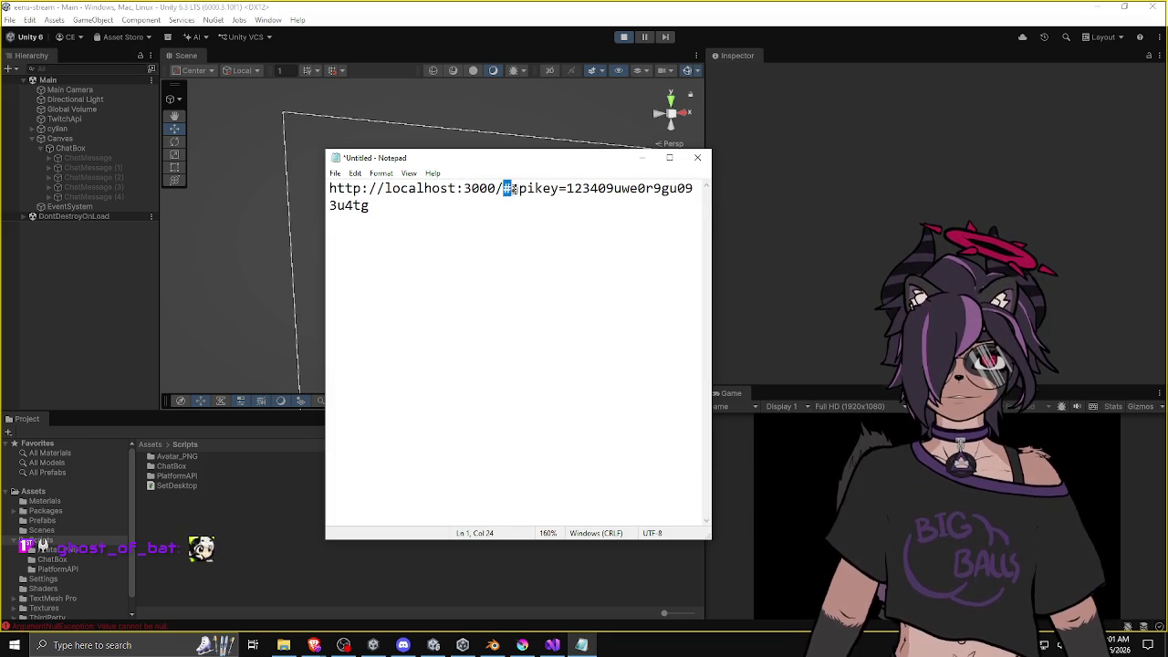
# - Replace the # after localhost:3000/ with a question mark
pyautogui.hotkey('ctrl', 'shift', 'End')
pyautogui.press('Left')
pyautogui.hotkey('shift', 'Right')
pyautogui.hotkey('shift', 'Left')
pyautogui.hotkey('shift', 'Right')
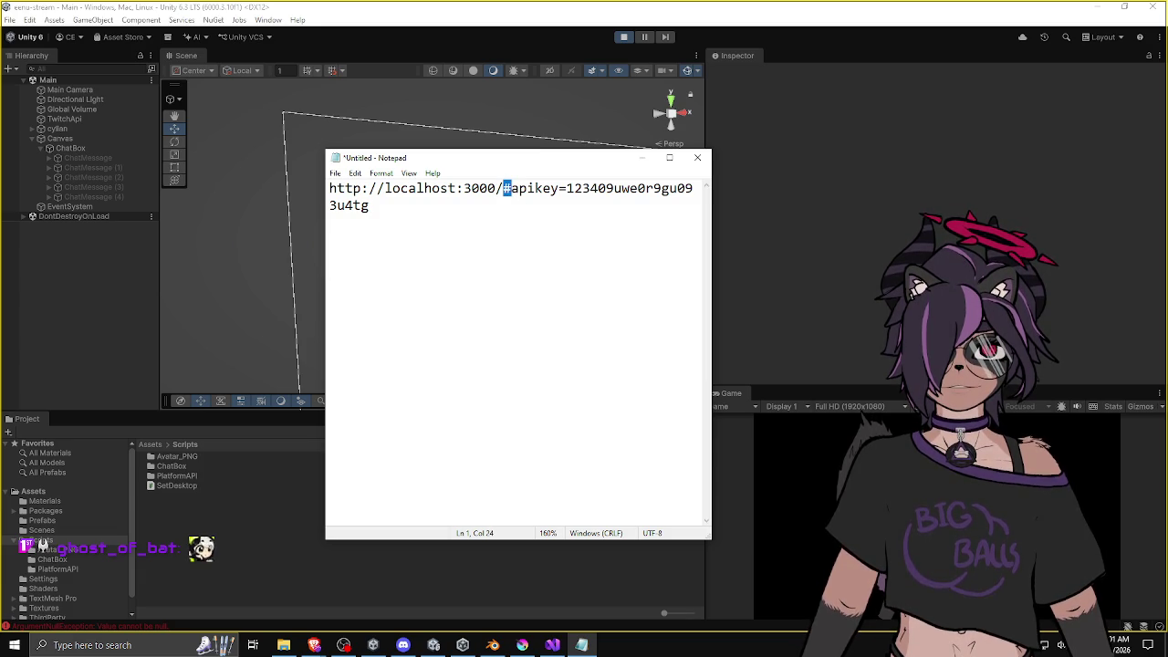
pyautogui.hotkey('ctrl', 'End')
pyautogui.hotkey('ctrl', 'shift', 'Left')
pyautogui.hotkey('ctrl', 'shift', 'Left')
pyautogui.hotkey('ctrl', 'shift', 'Left')
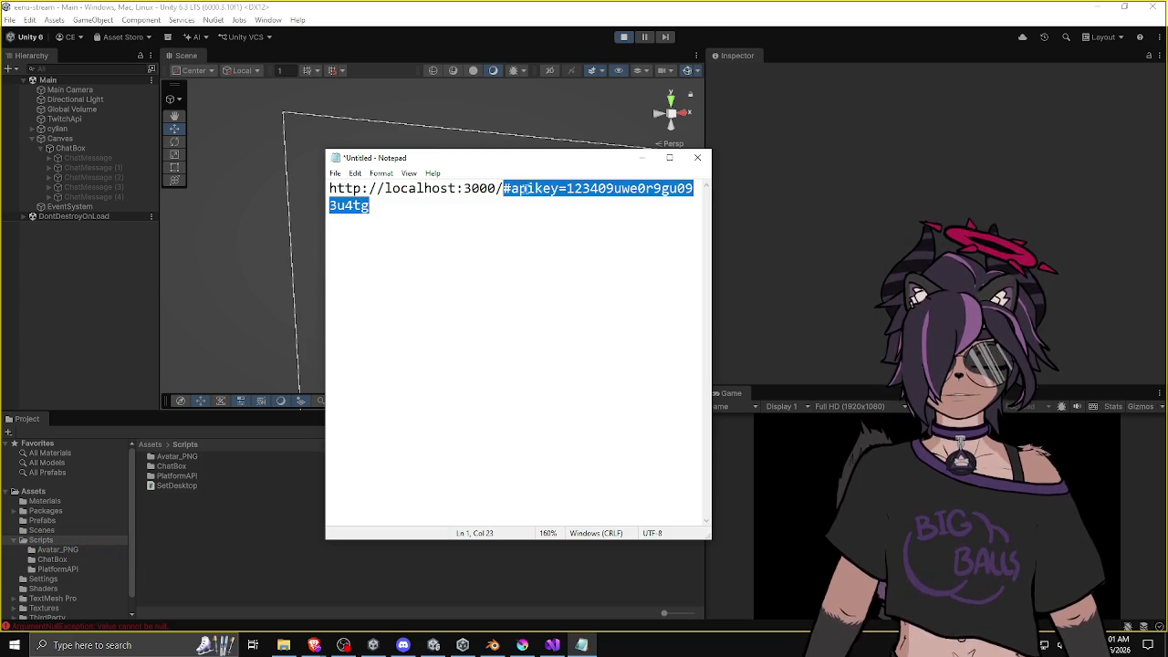
pyautogui.press('Left')
pyautogui.press('Delete')
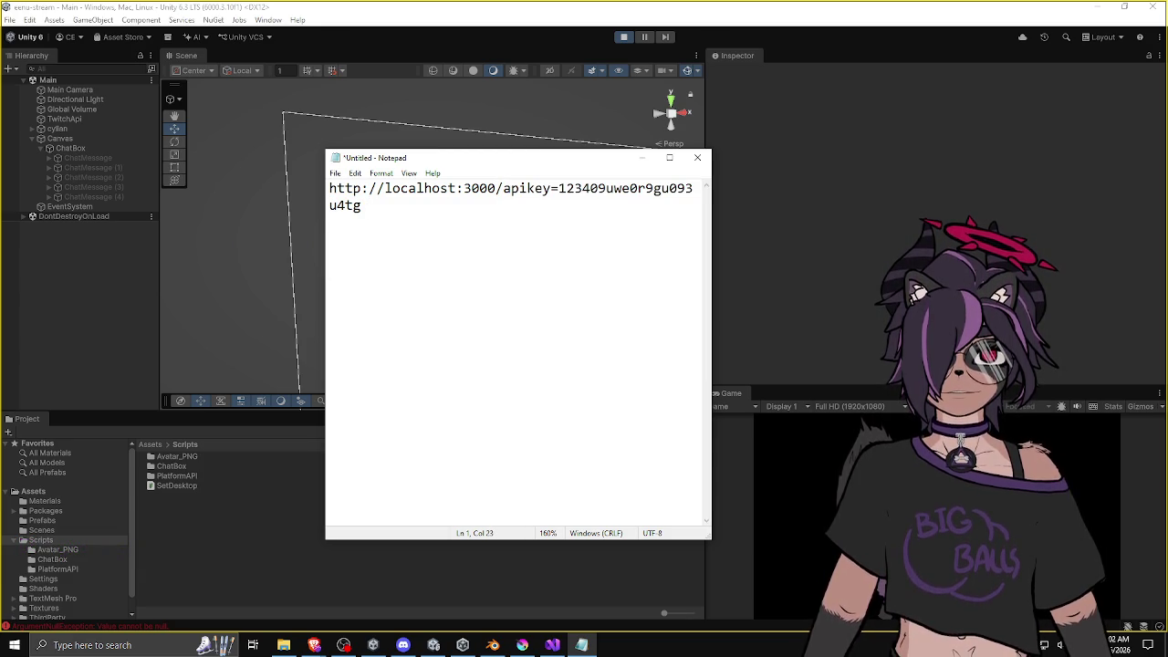
pyautogui.write('?')
pyautogui.hotkey('shift', 'Left')
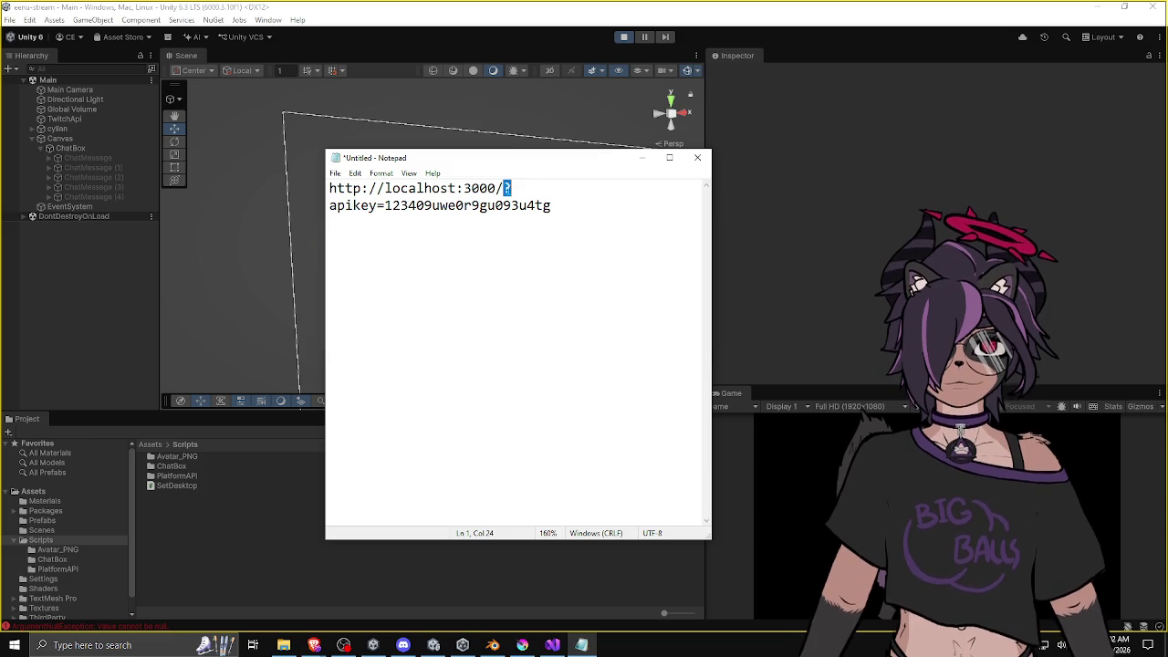
# - Rename the apikey parameter to code and replace its value with a sample code
pyautogui.tripleClick(438, 205)
pyautogui.moveTo(330, 205); pyautogui.dragTo(371, 205)
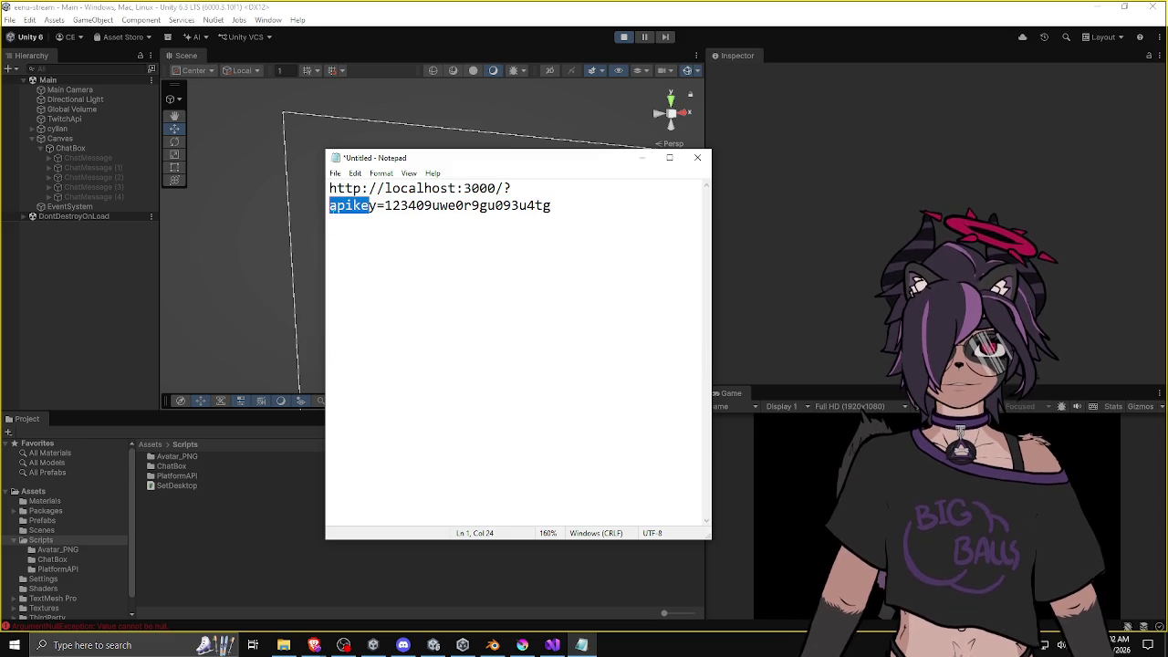
pyautogui.press('BackSpace')
pyautogui.press('Delete')
pyautogui.write('code')
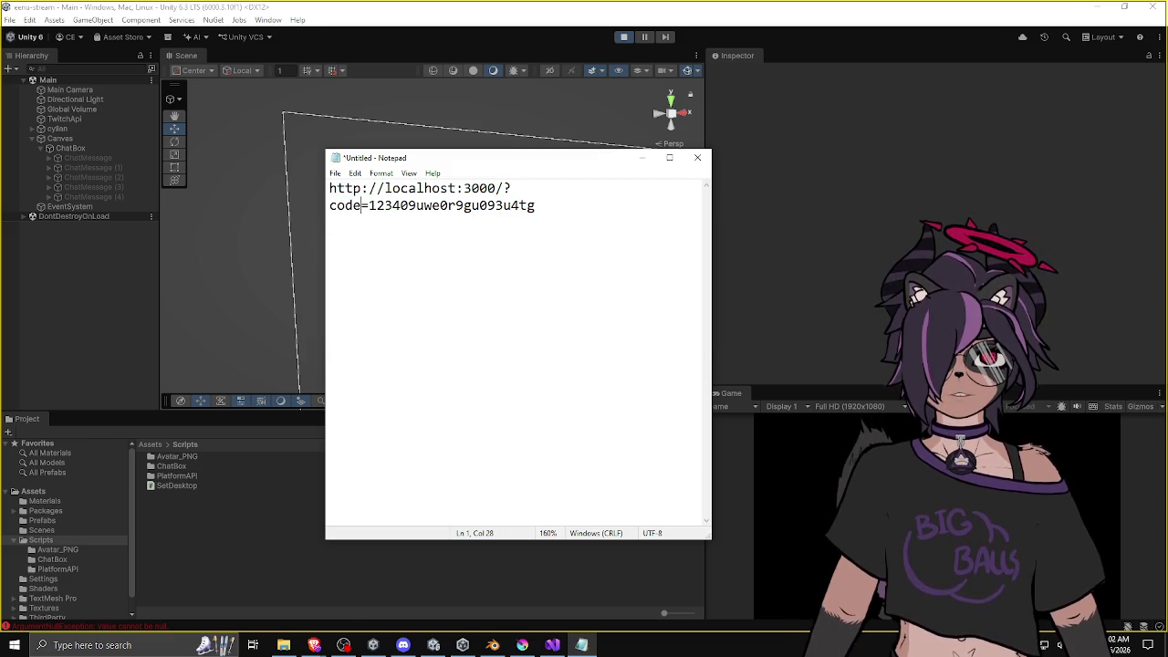
pyautogui.moveTo(369, 205); pyautogui.dragTo(440, 205)
pyautogui.click(539, 205)
pyautogui.moveTo(538, 206); pyautogui.dragTo(401, 205)
pyautogui.write('asdfawef2')
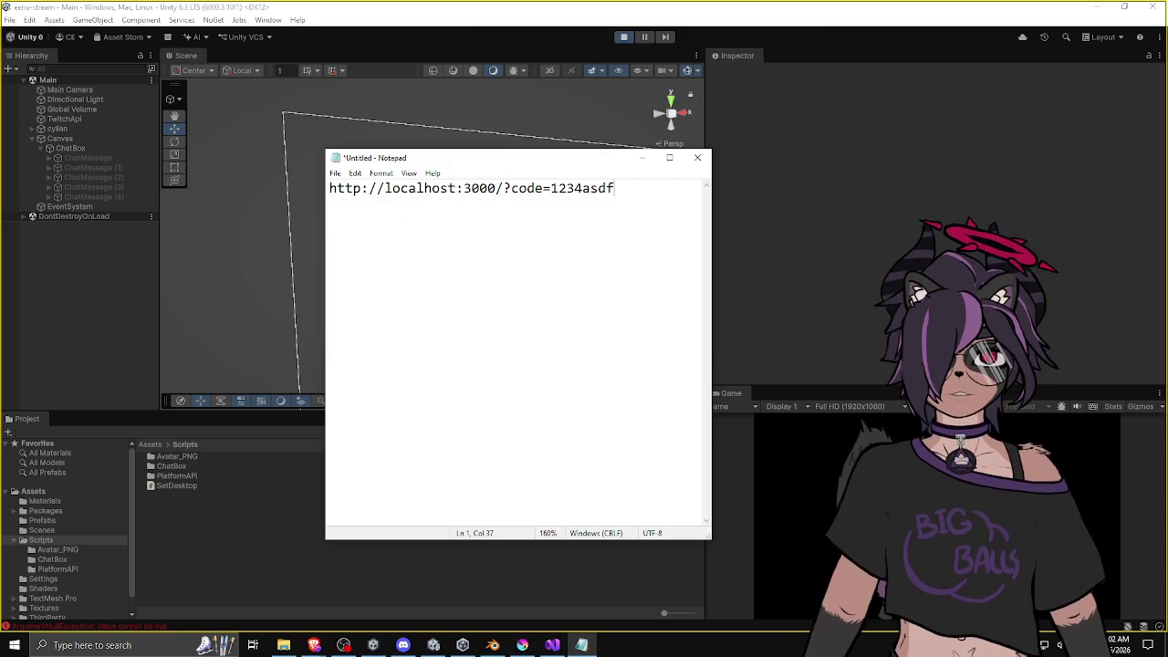
# - Point out the code parameter in the URL, then close Notepad
pyautogui.moveTo(518, 188); pyautogui.dragTo(597, 188)
pyautogui.click(653, 188)
pyautogui.moveTo(511, 188); pyautogui.dragTo(622, 188)
pyautogui.click(651, 188)
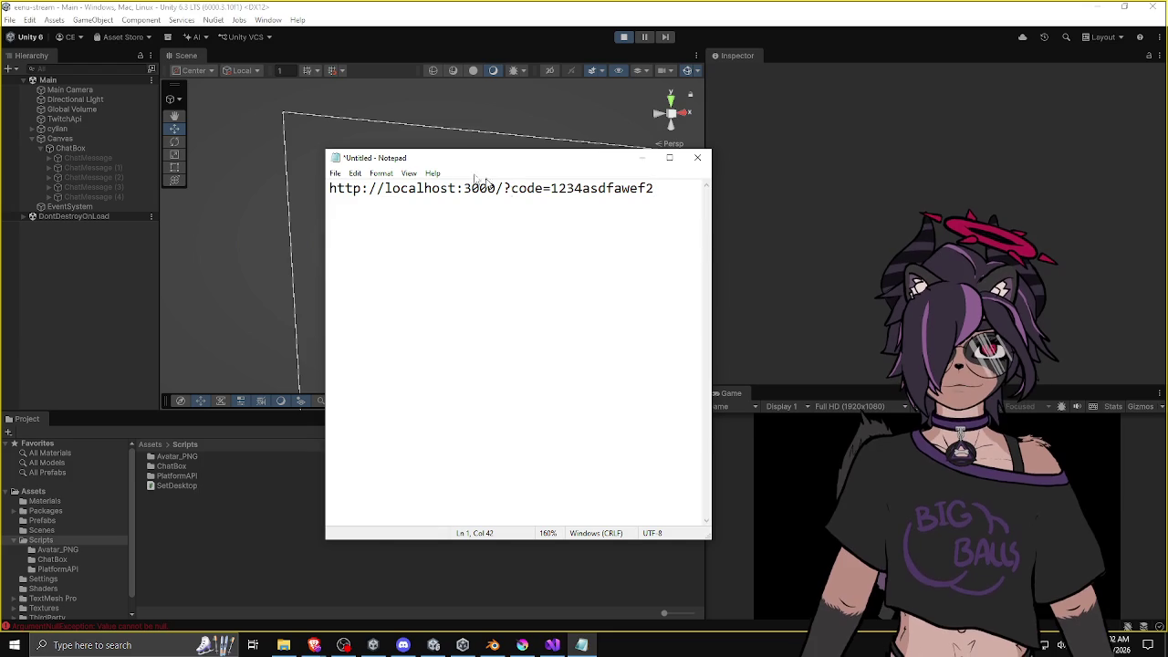
pyautogui.moveTo(457, 160); pyautogui.dragTo(476, 166)
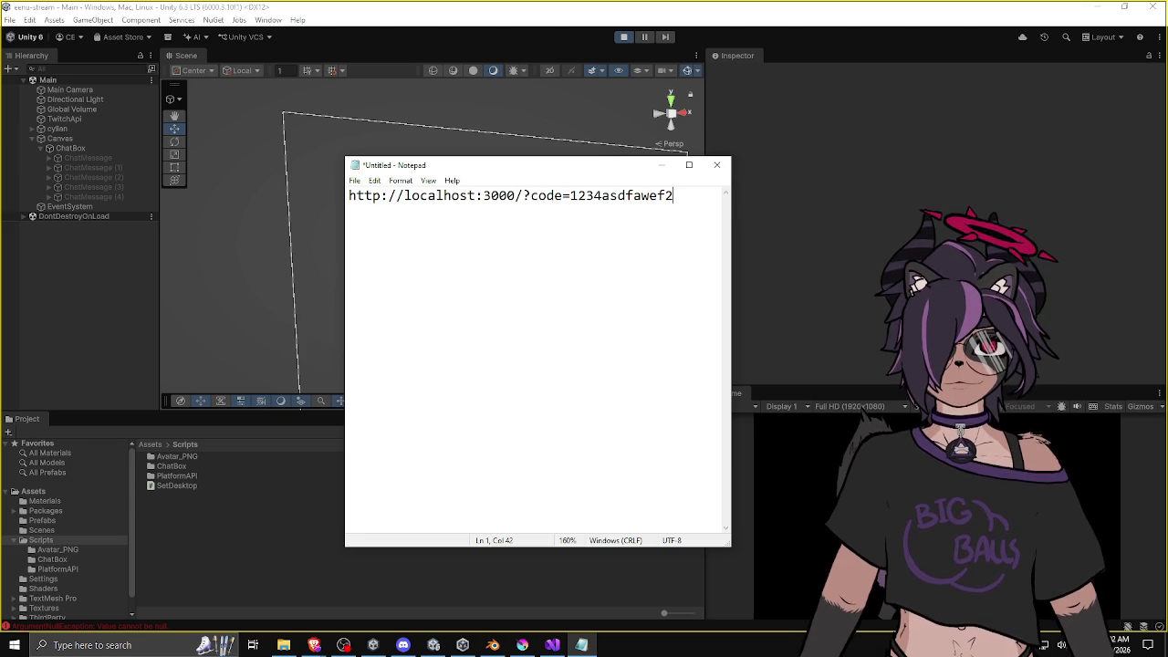
pyautogui.click(716, 165)
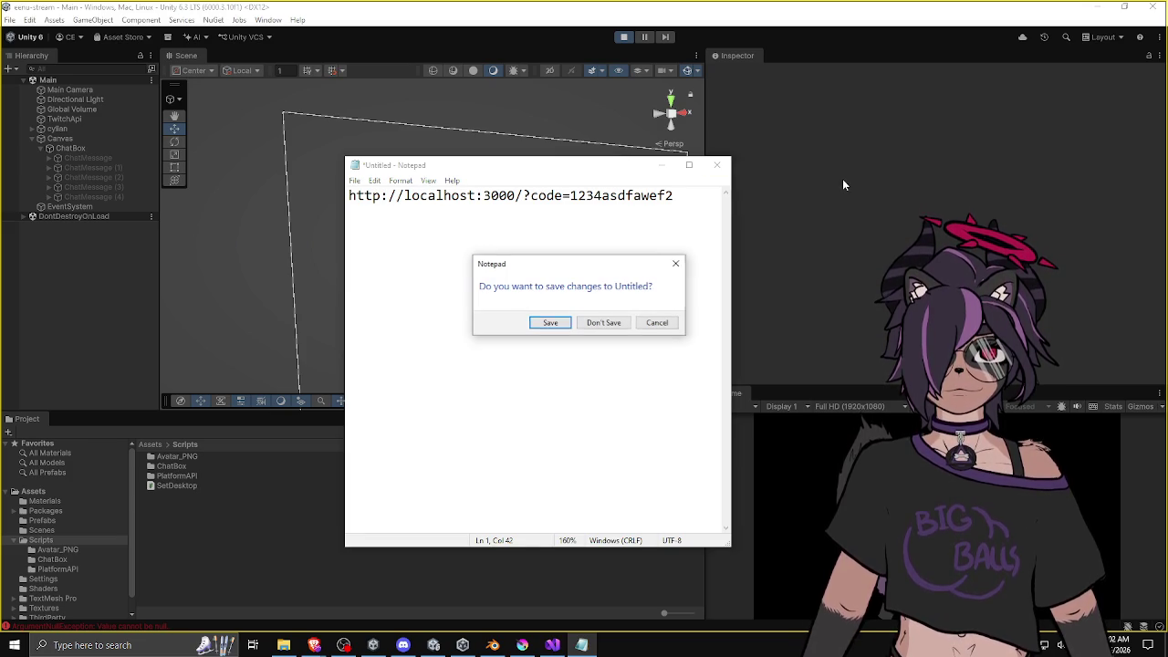
# - Cancel the save prompt, clear all Notepad text, move Notepad off-screen, and switch toward Visual Studio
pyautogui.click(638, 323)
pyautogui.hotkey('ctrl', 'a')
pyautogui.press('Delete')
pyautogui.moveTo(568, 170); pyautogui.dragTo(1167, 173)
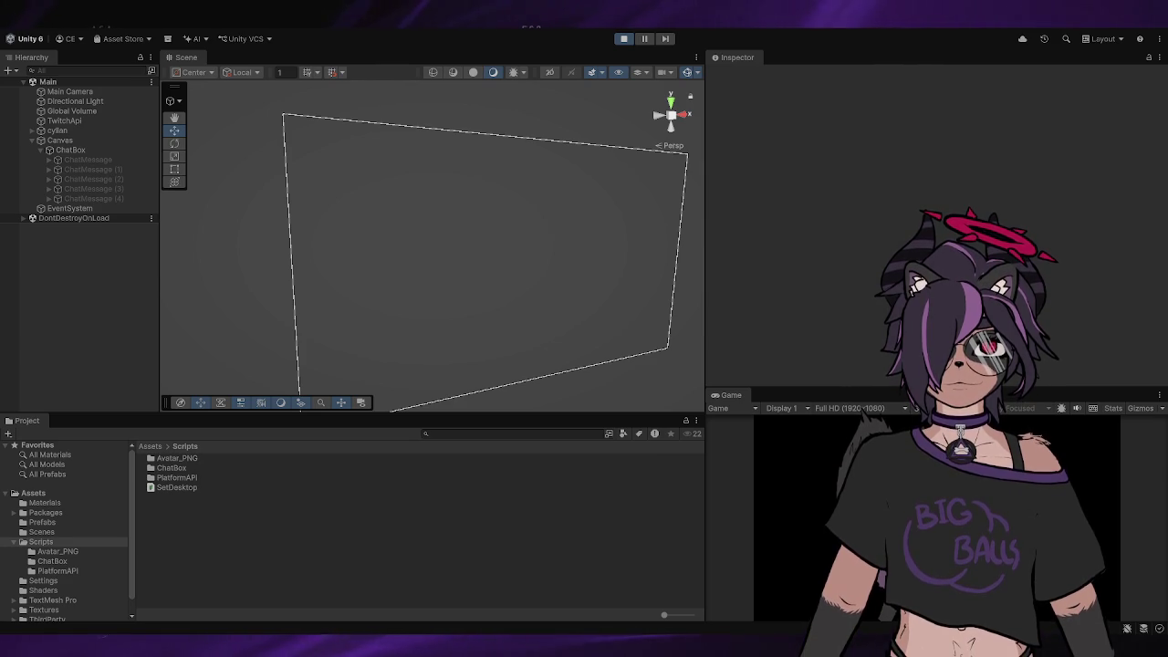
pyautogui.hotkey('alt', 'Tab')
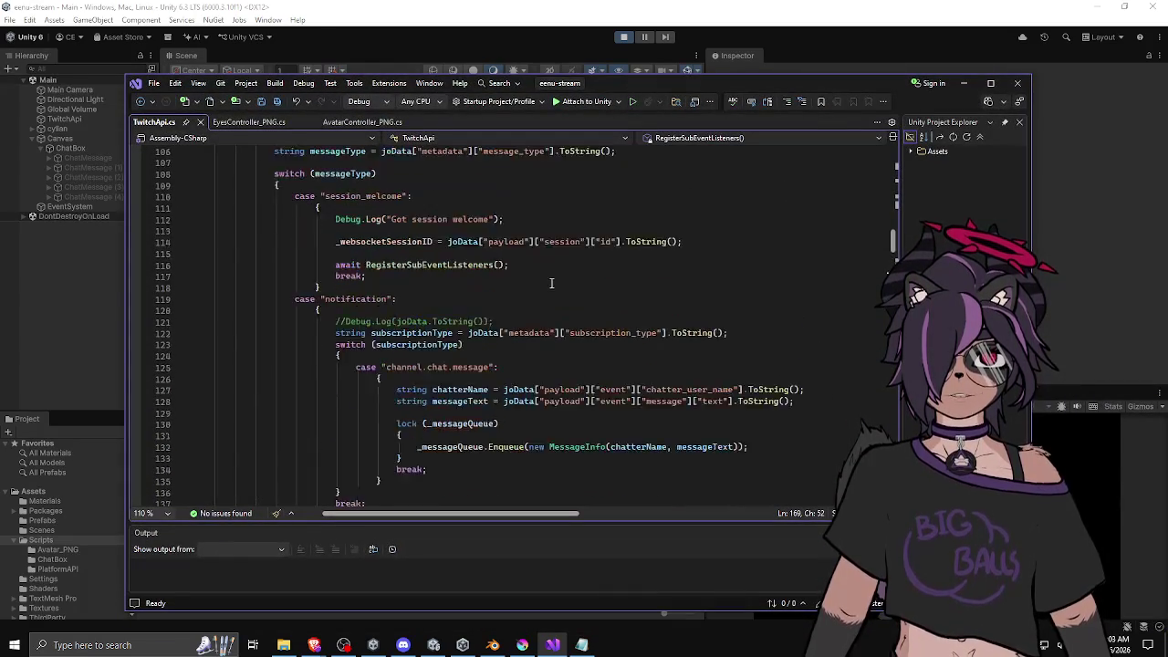
# - Scroll TwitchApi.cs up to StartWebSocketClient, check the EVENTSUB_WEBSOCKET_URL value, and review the receive loop
pyautogui.scroll(1, 551, 284)
pyautogui.scroll(-1, 728, 274)
pyautogui.scroll(3, 693, 269)
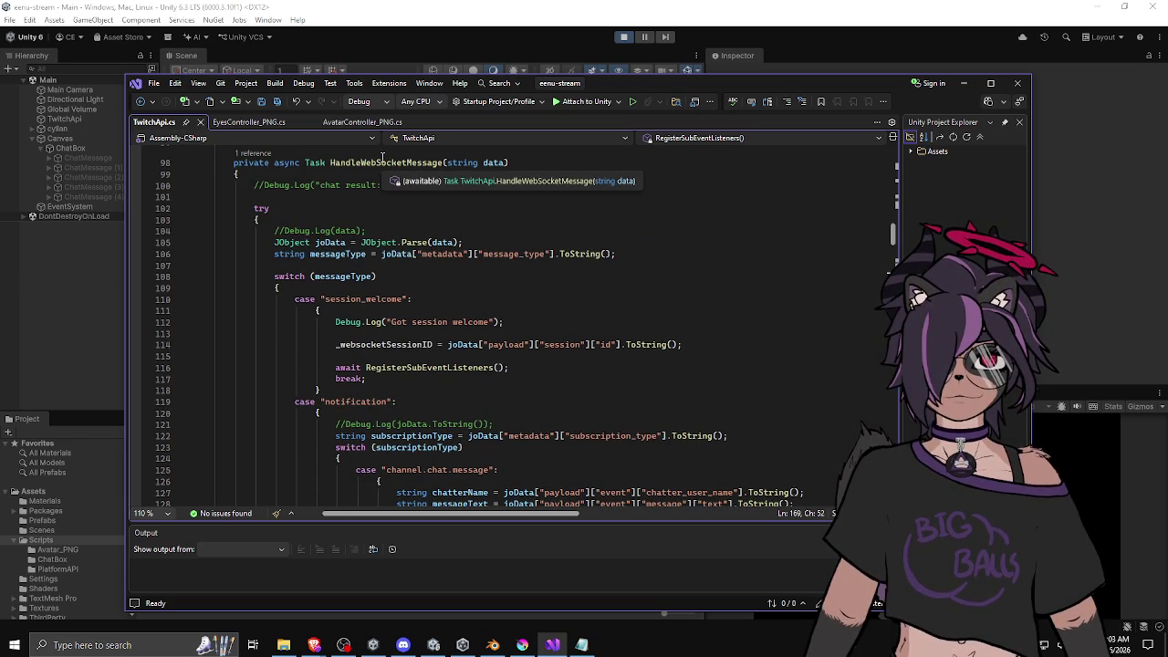
pyautogui.scroll(3, 612, 287)
pyautogui.scroll(5, 611, 287)
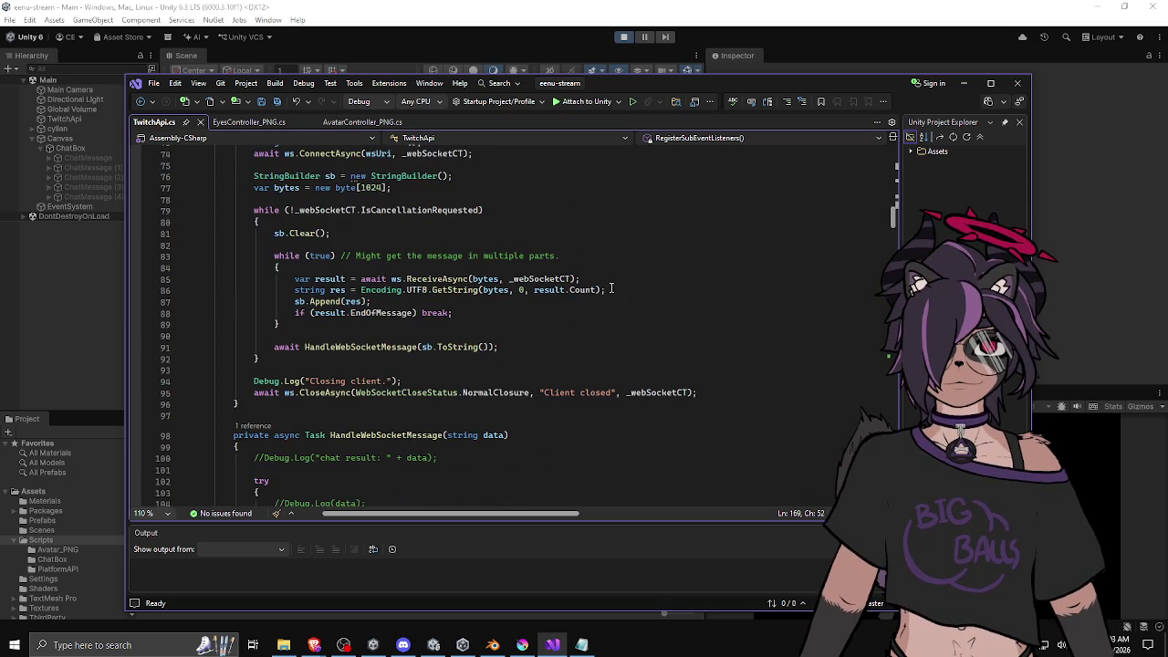
pyautogui.scroll(2, 611, 289)
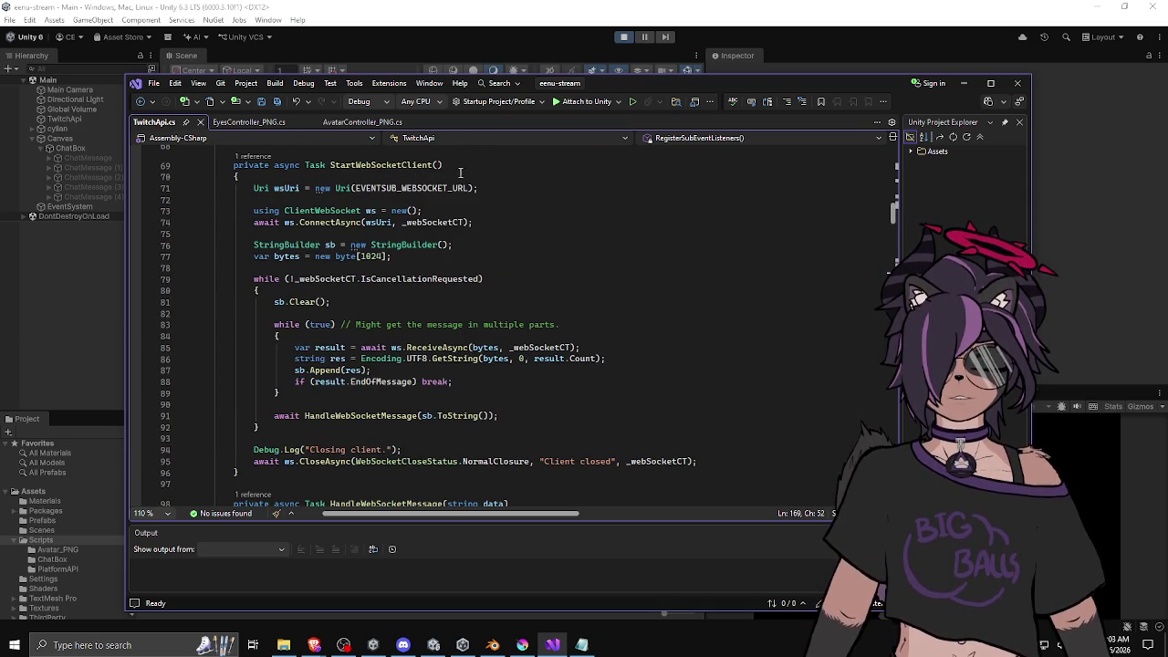
pyautogui.moveTo(414, 188)
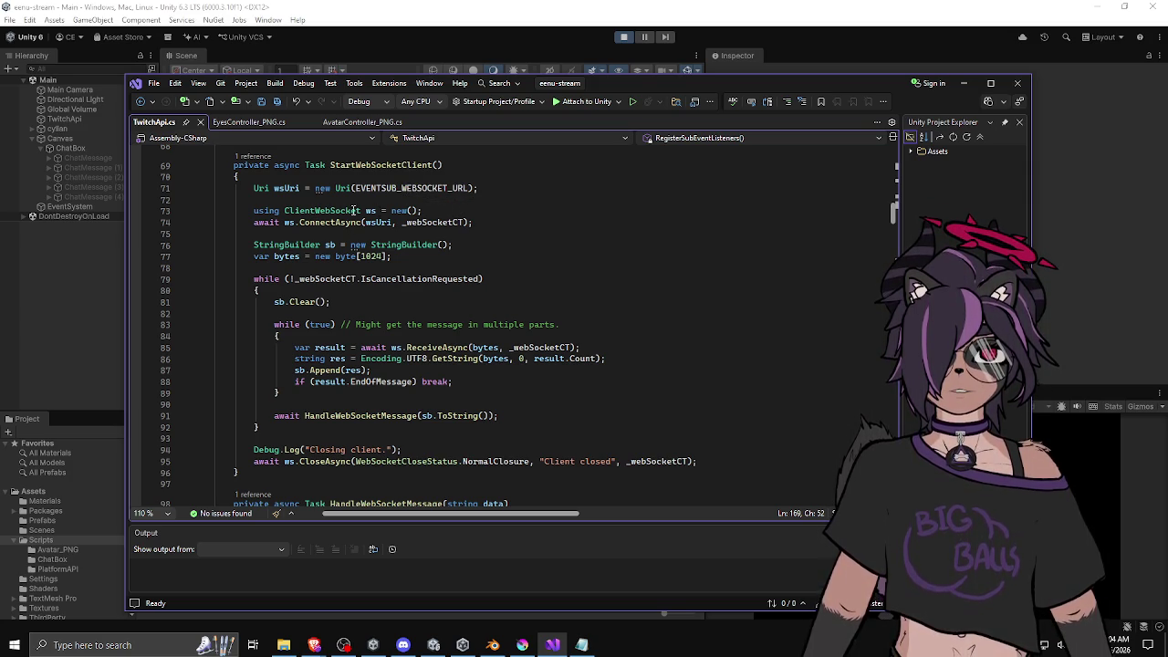
pyautogui.scroll(-1, 495, 186)
pyautogui.scroll(-1, 489, 186)
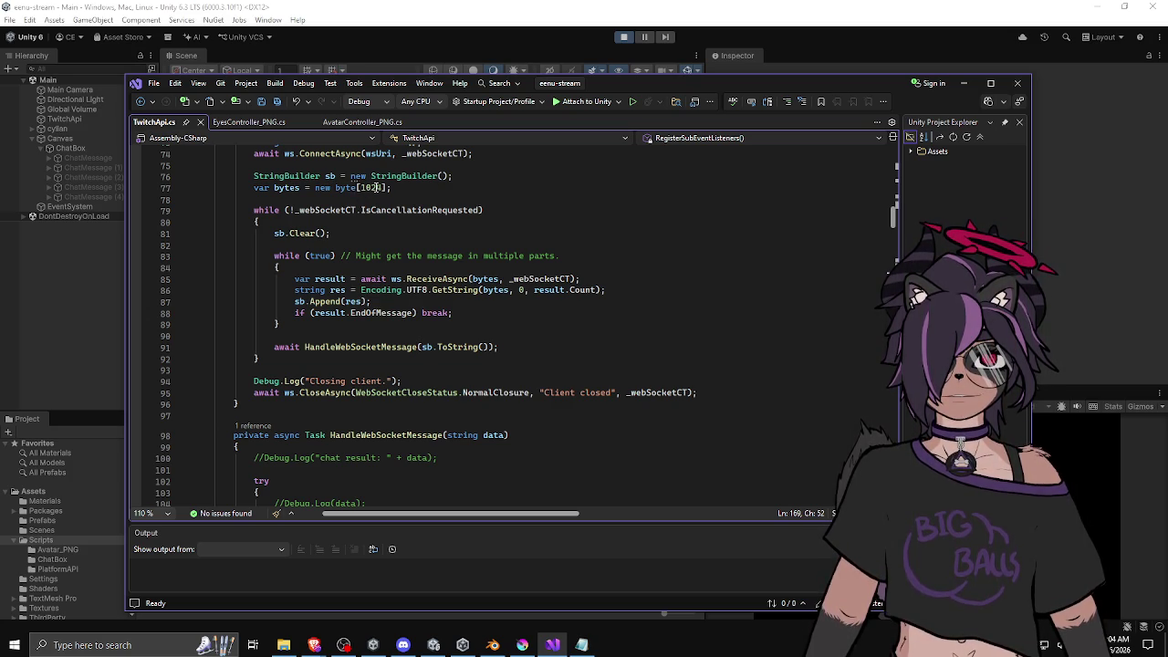
pyautogui.click(606, 286)
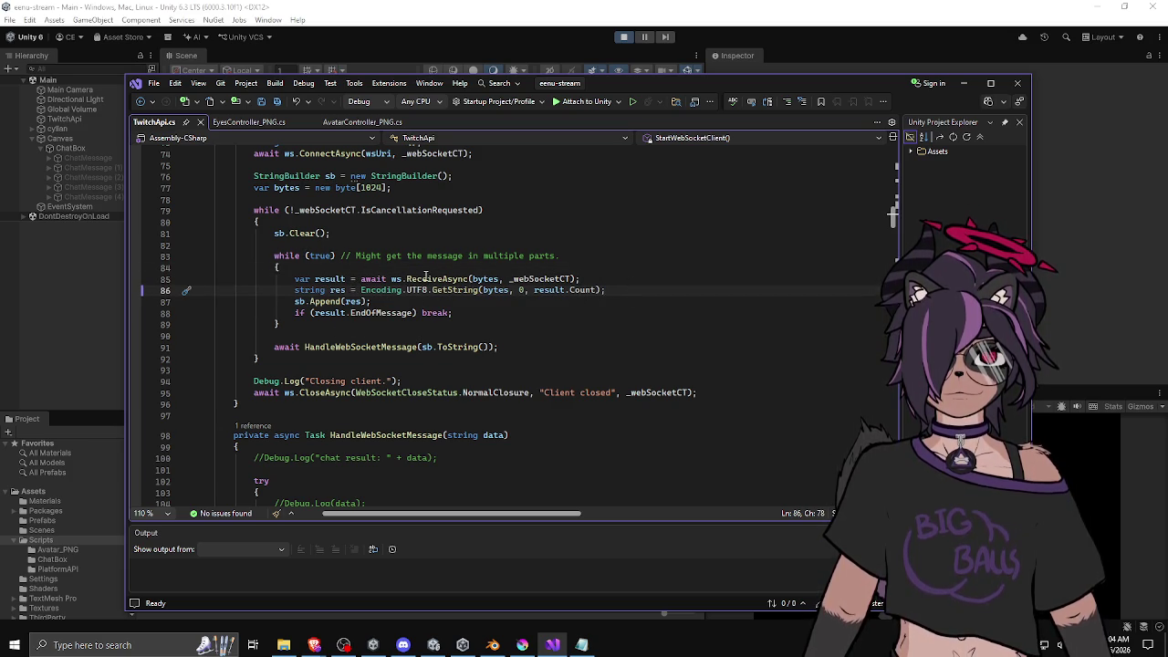
pyautogui.click(415, 304)
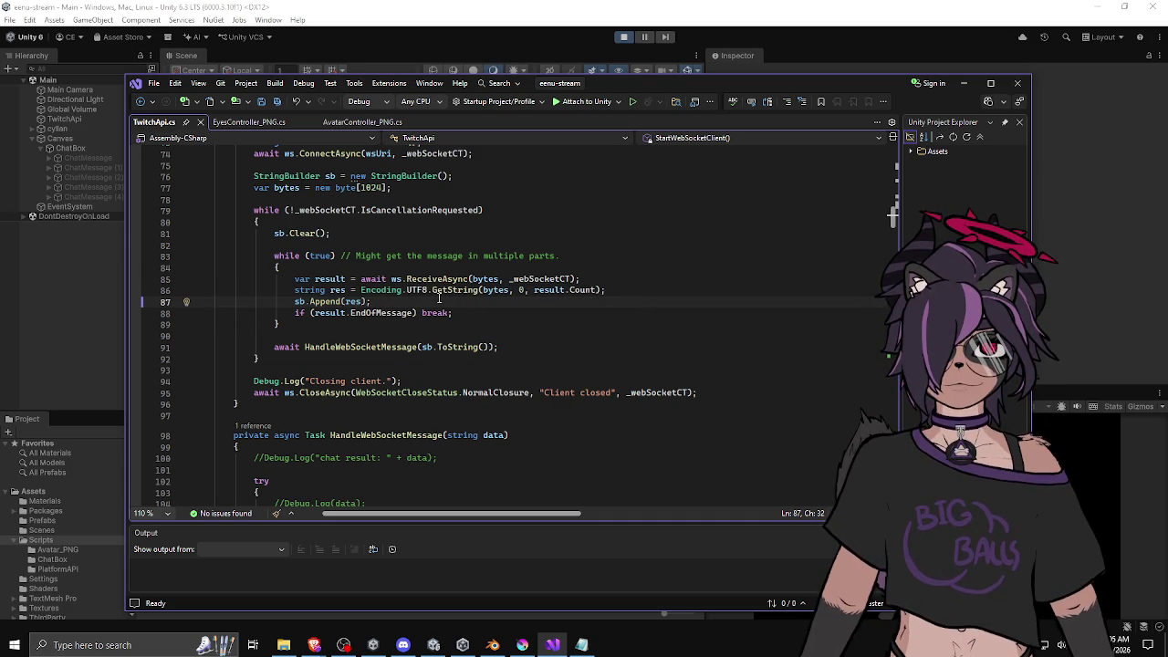
pyautogui.click(507, 311)
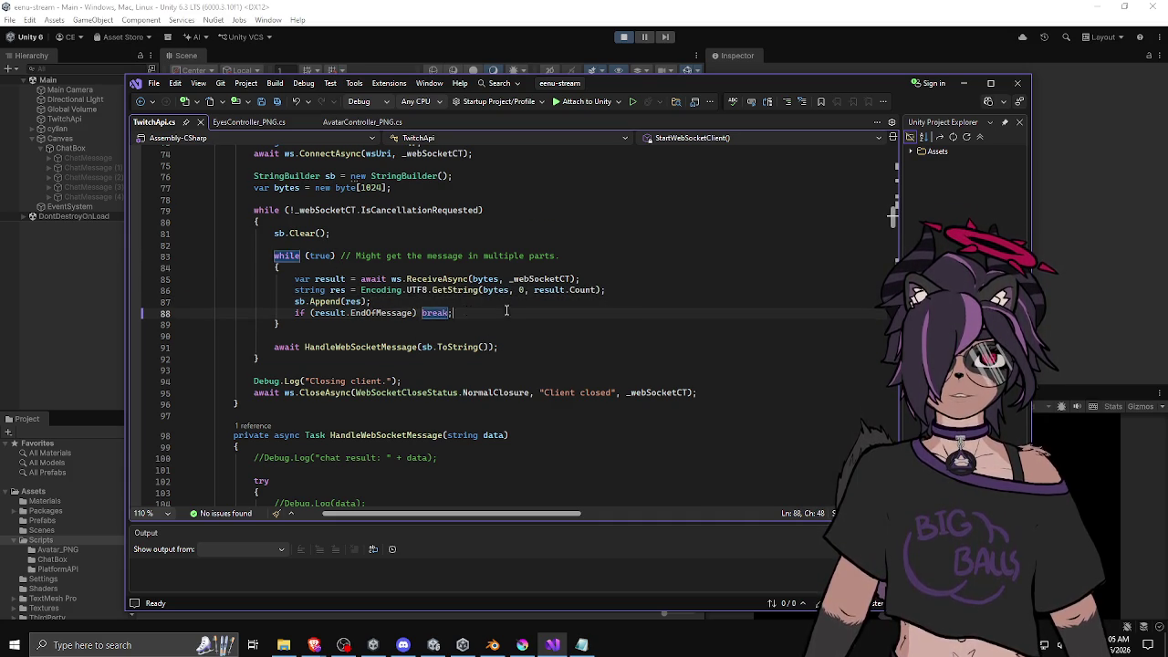
pyautogui.scroll(-2, 507, 292)
pyautogui.click(498, 256)
pyautogui.scroll(-2, 499, 256)
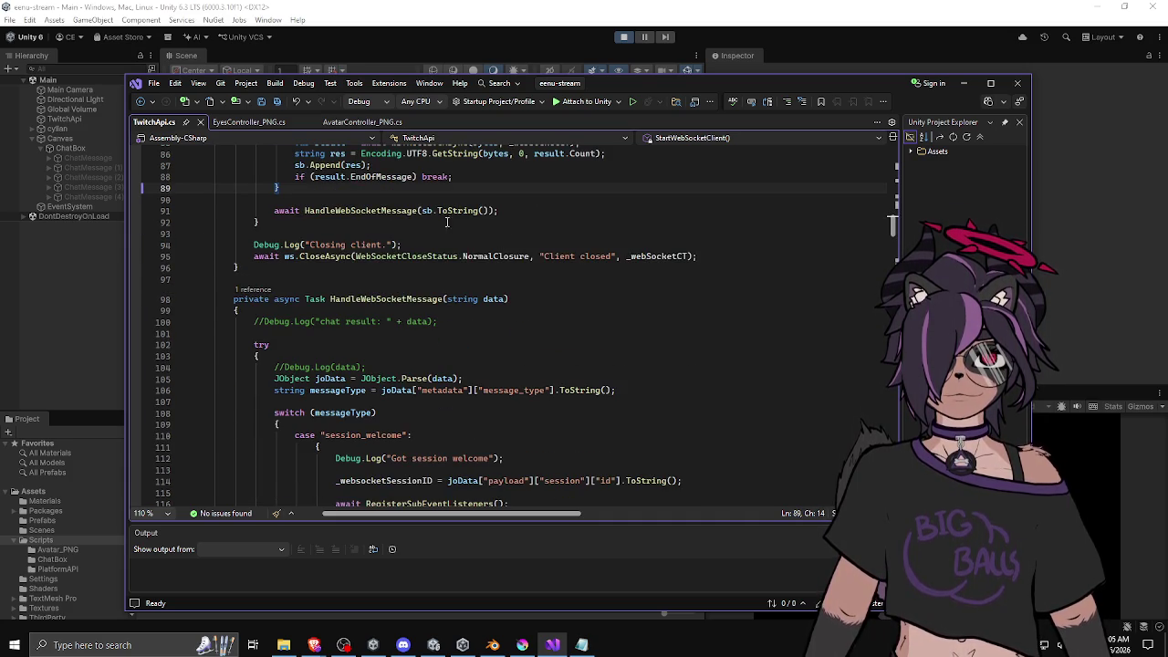
pyautogui.scroll(4, 555, 205)
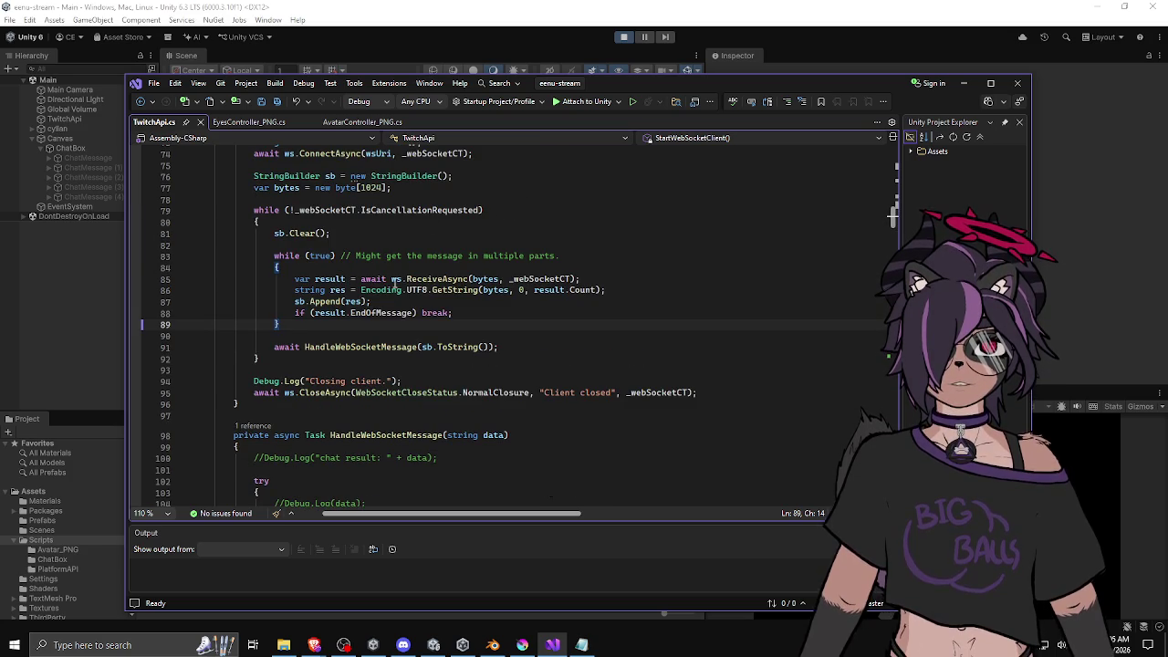
pyautogui.scroll(-1, 392, 287)
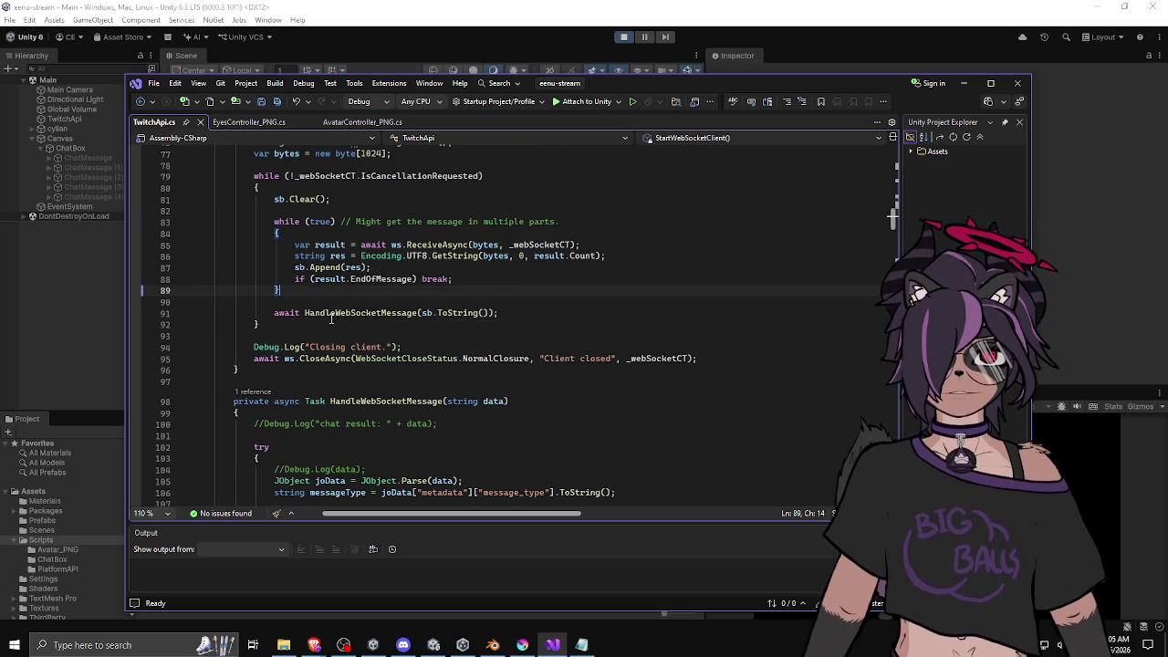
pyautogui.scroll(-6, 580, 305)
pyautogui.scroll(-2, 389, 283)
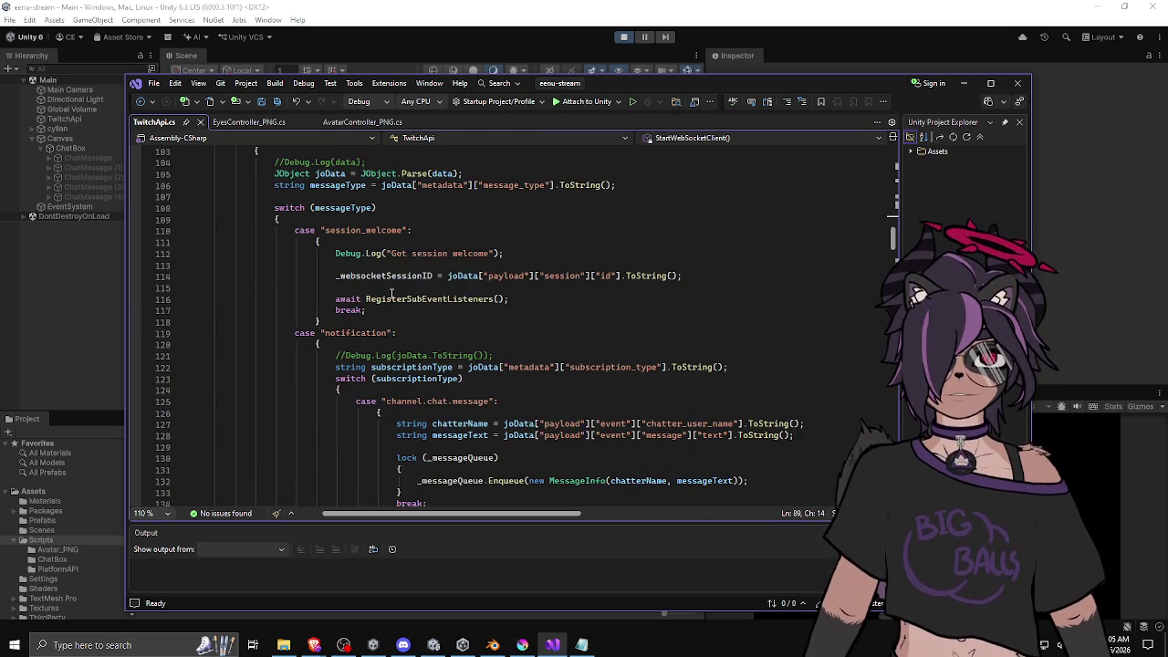
pyautogui.doubleClick(346, 232)
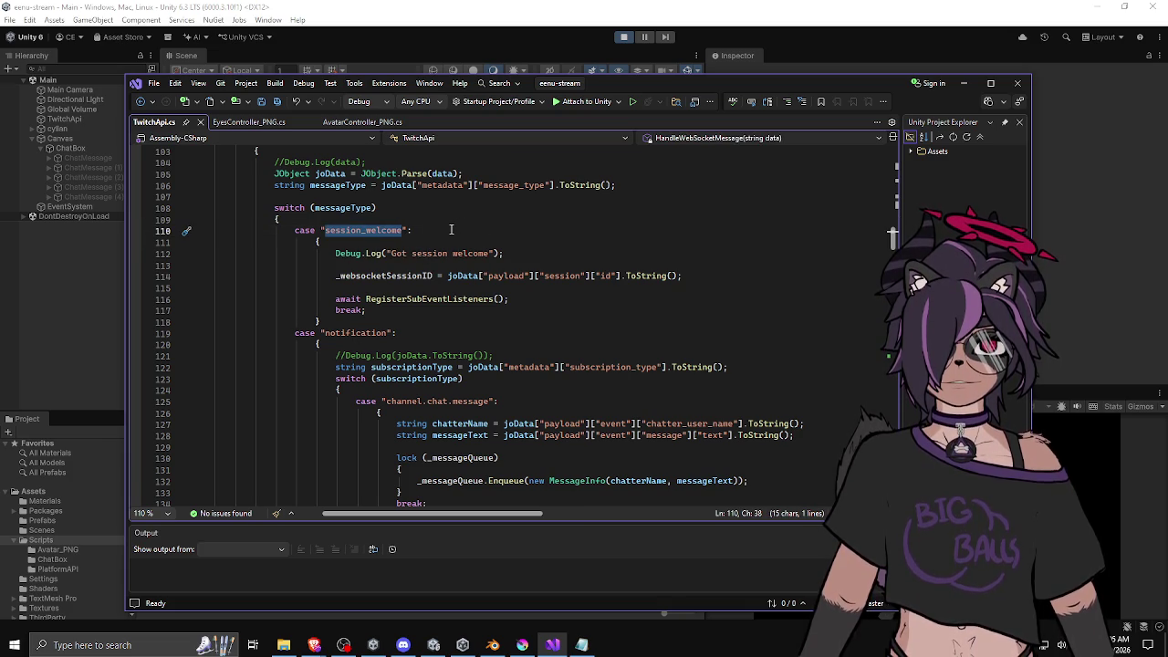
pyautogui.click(450, 230)
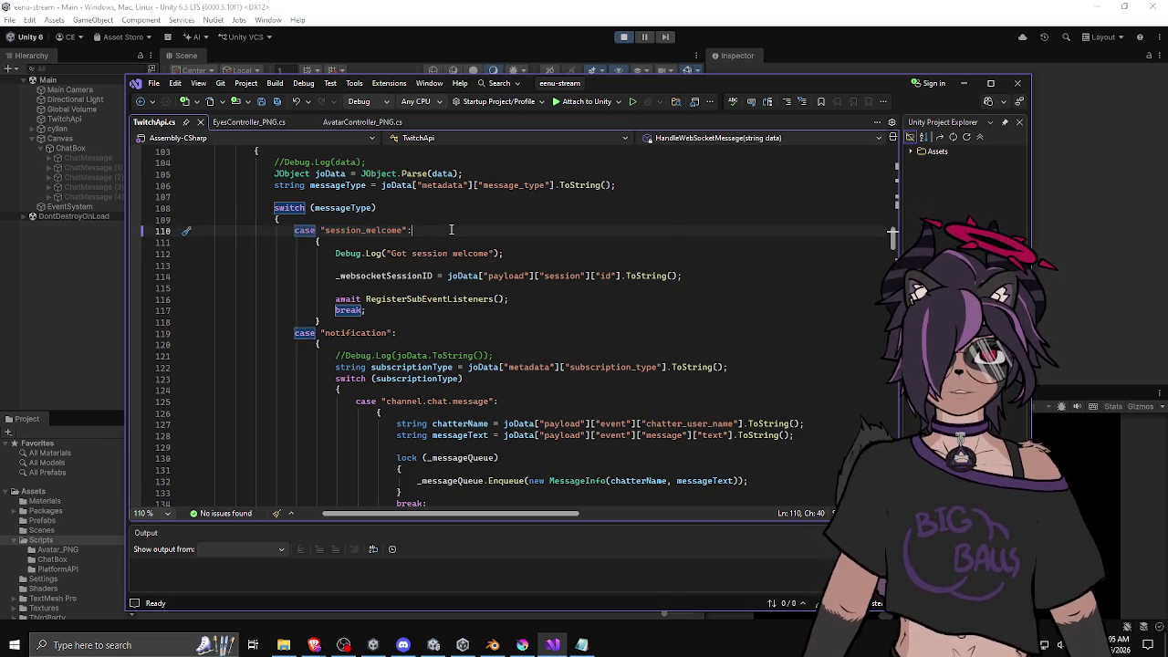
pyautogui.scroll(-3, 451, 235)
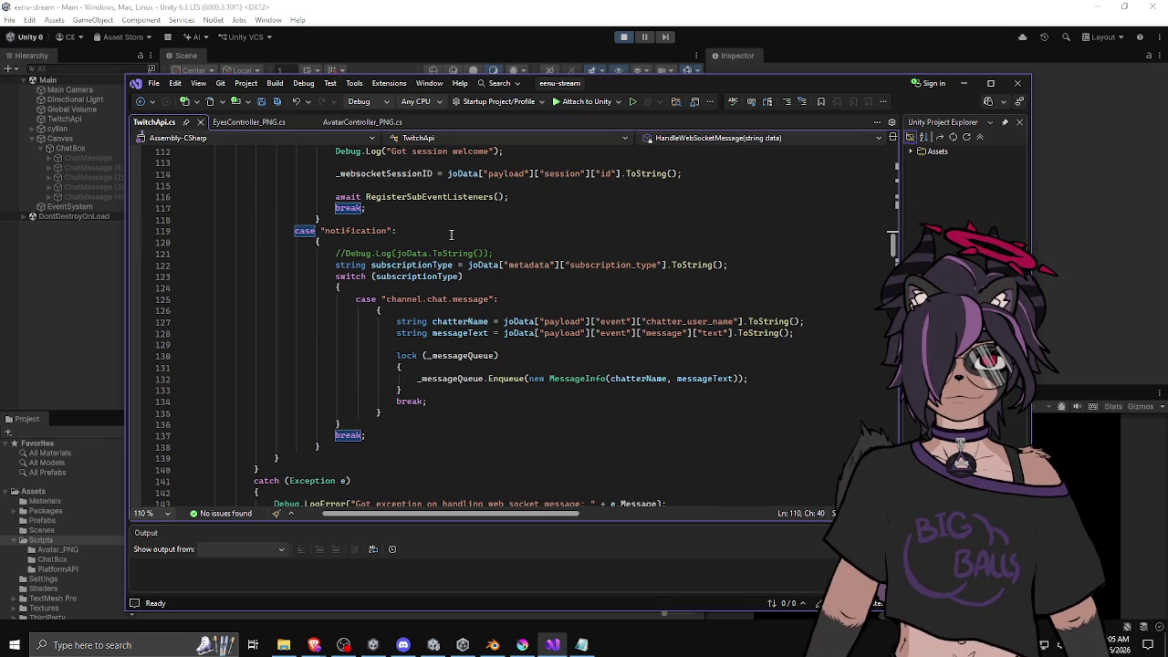
pyautogui.click(451, 232)
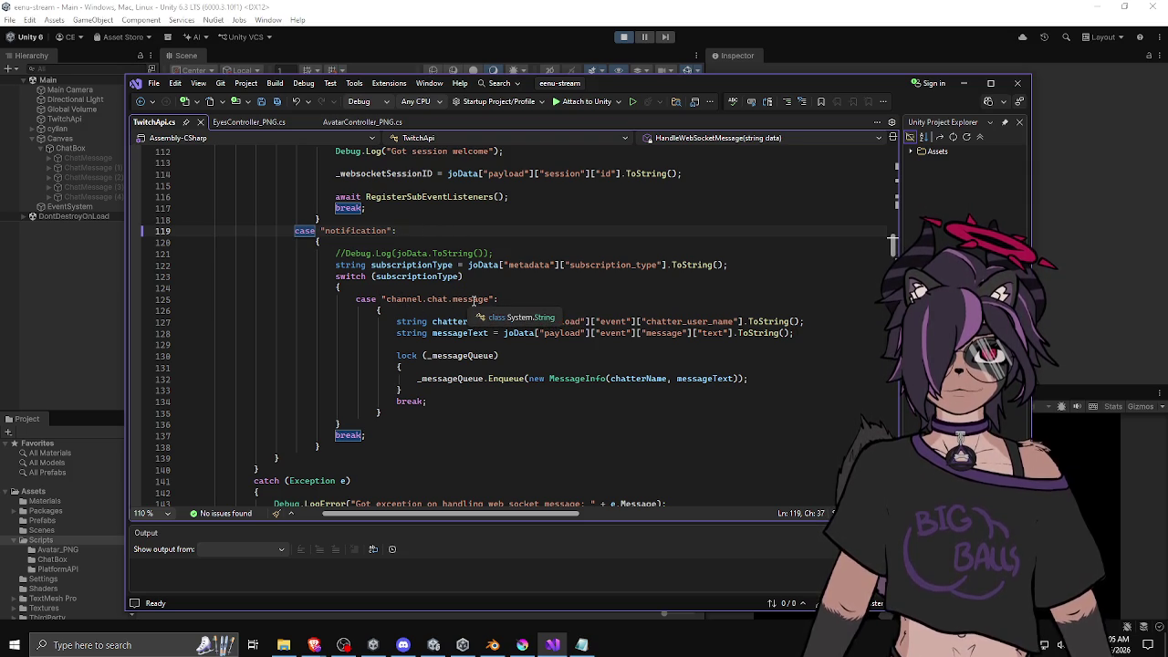
pyautogui.click(520, 300)
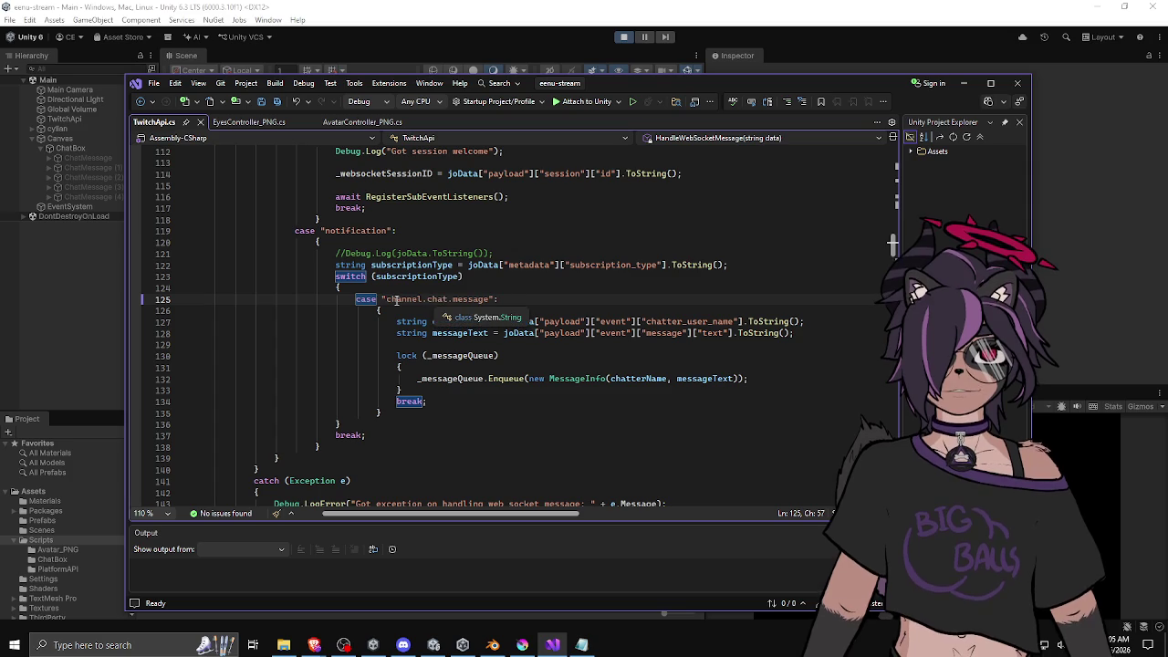
pyautogui.scroll(3, 398, 299)
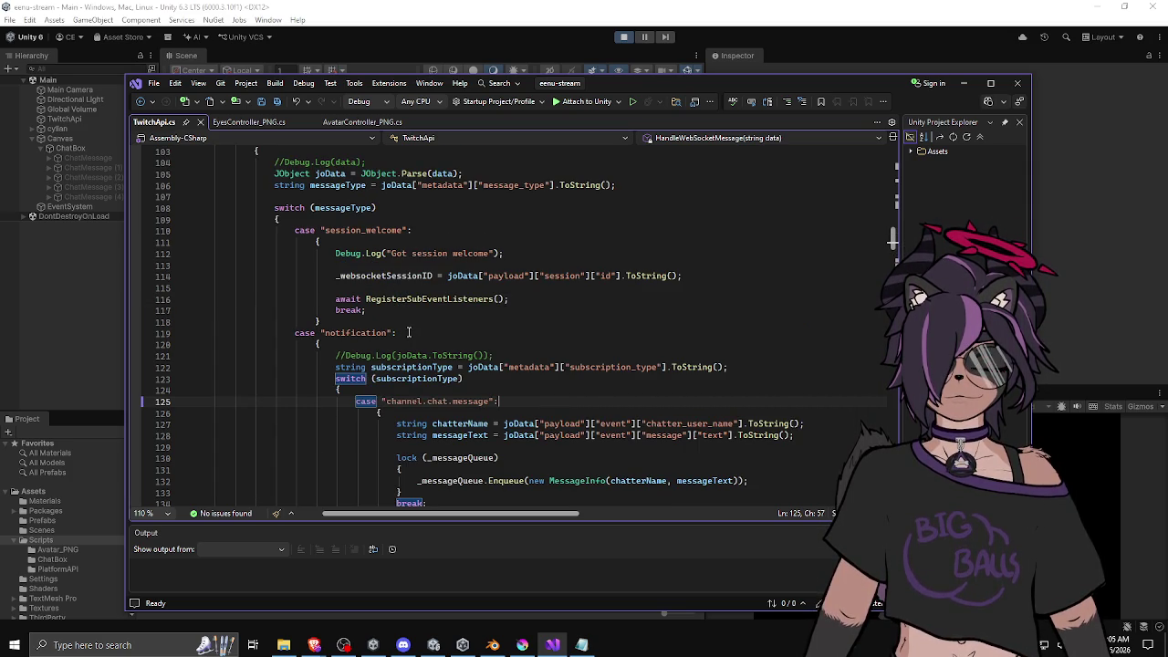
pyautogui.scroll(-1, 415, 353)
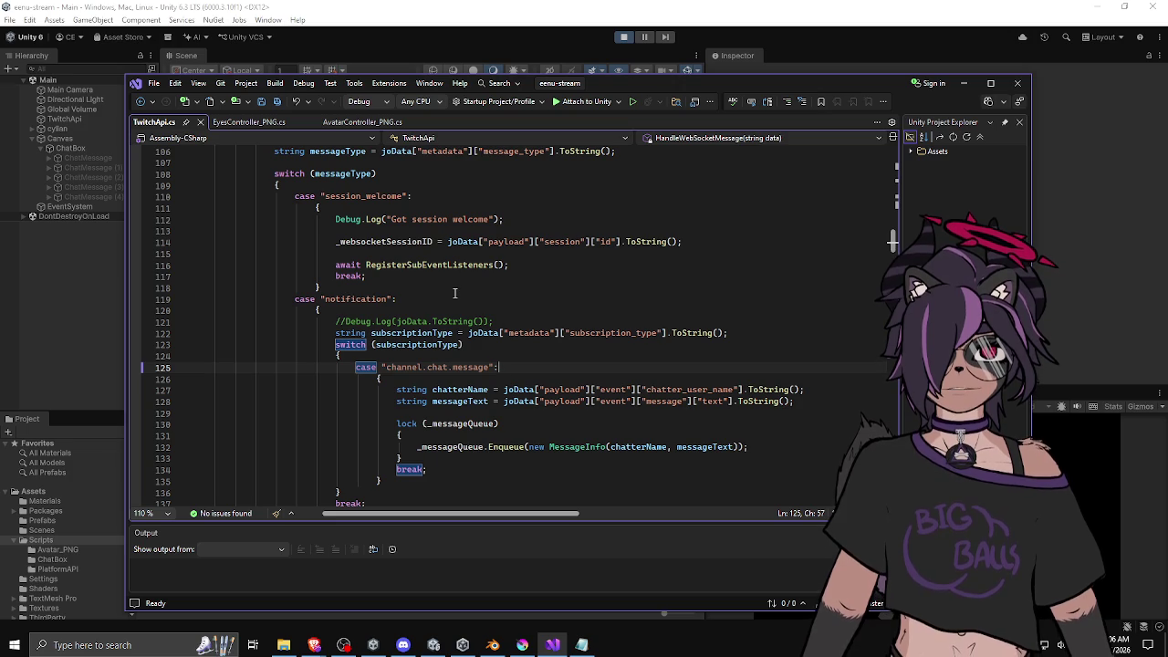
pyautogui.scroll(-1, 462, 288)
pyautogui.scroll(2, 493, 310)
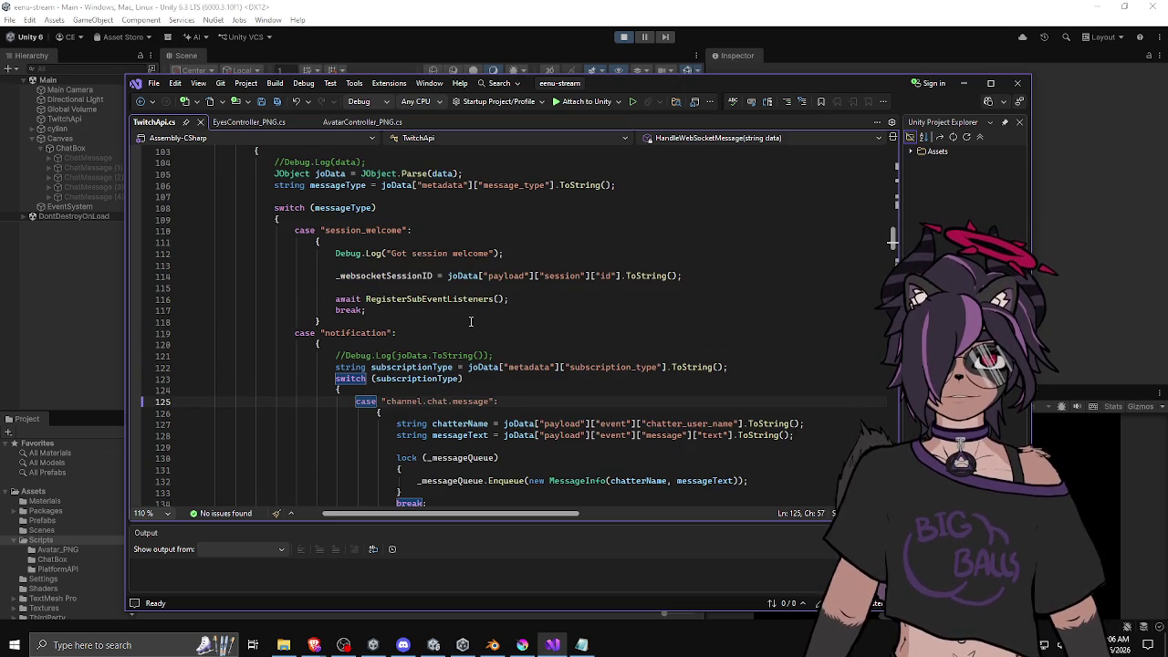
# - Remove the lock (_messageQueue) wrapper and its braces around the Enqueue call
pyautogui.scroll(1, 484, 319)
pyautogui.scroll(-2, 488, 327)
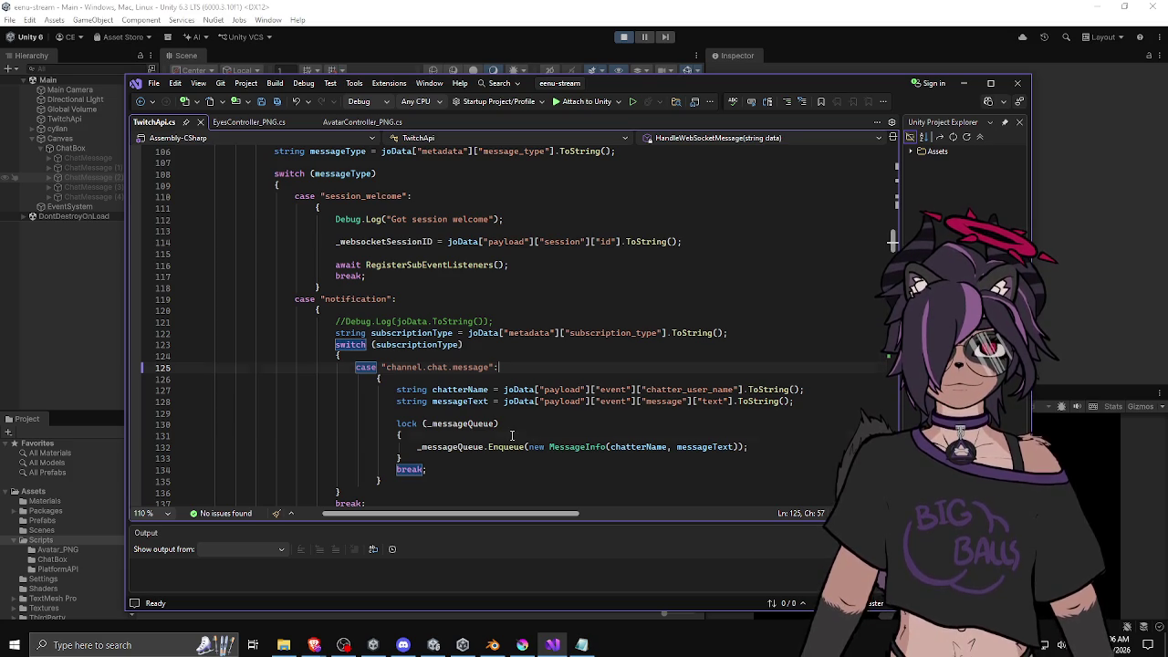
pyautogui.click(511, 436)
pyautogui.scroll(1, 524, 408)
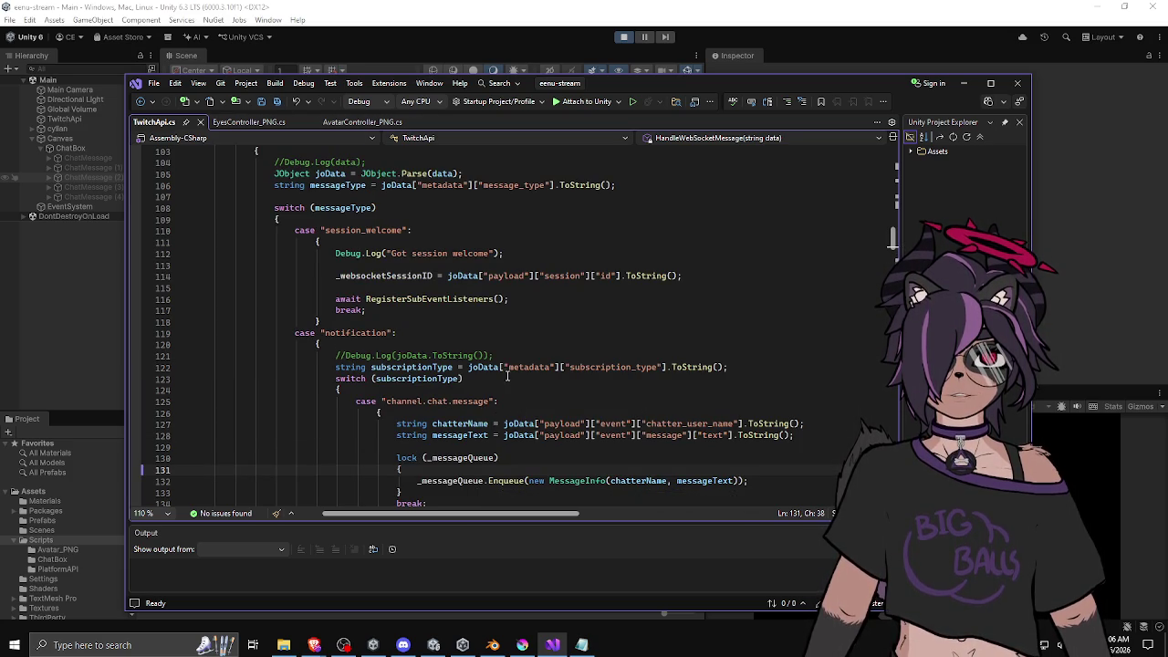
pyautogui.scroll(-1, 506, 376)
pyautogui.scroll(-1, 506, 374)
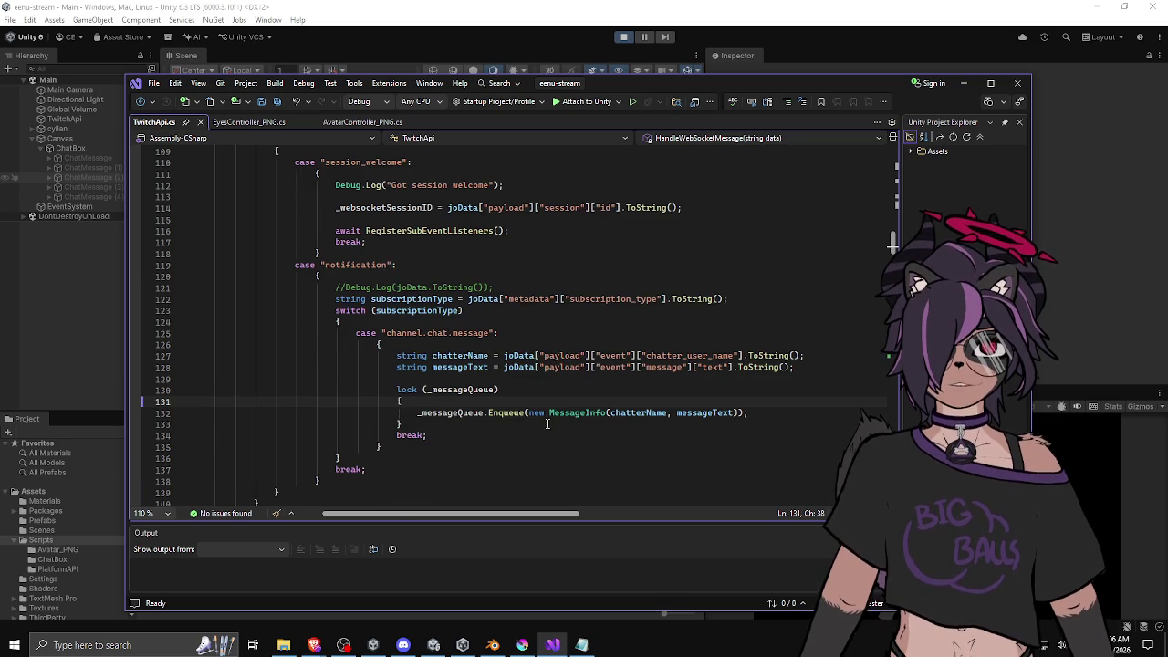
pyautogui.click(453, 412)
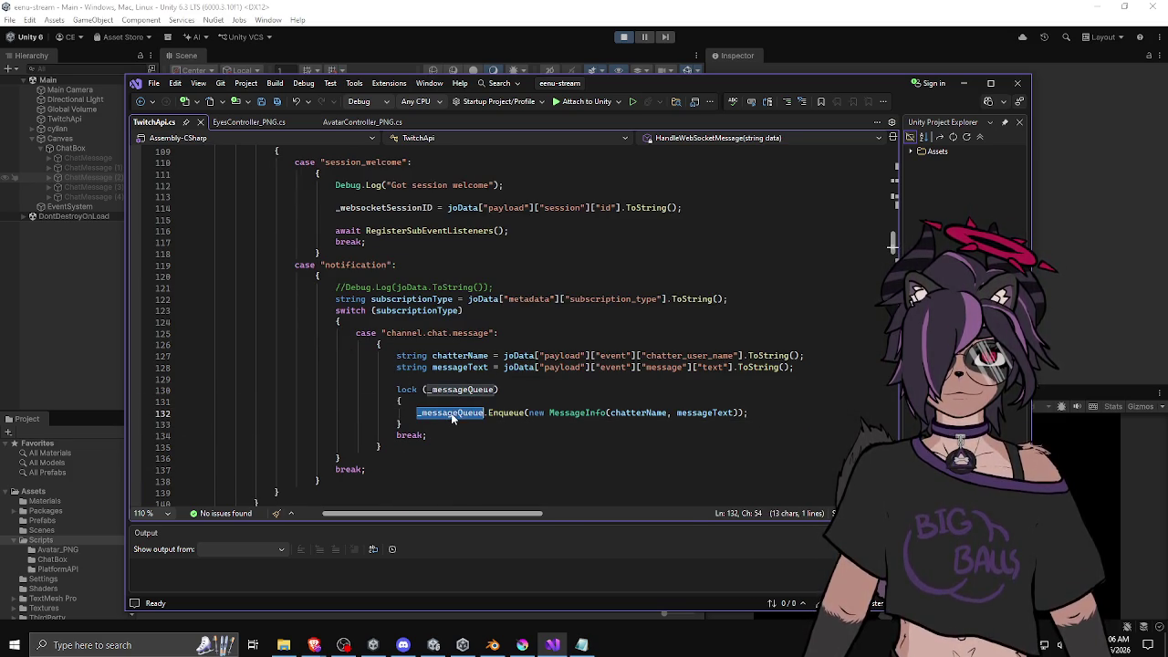
pyautogui.press('Up')
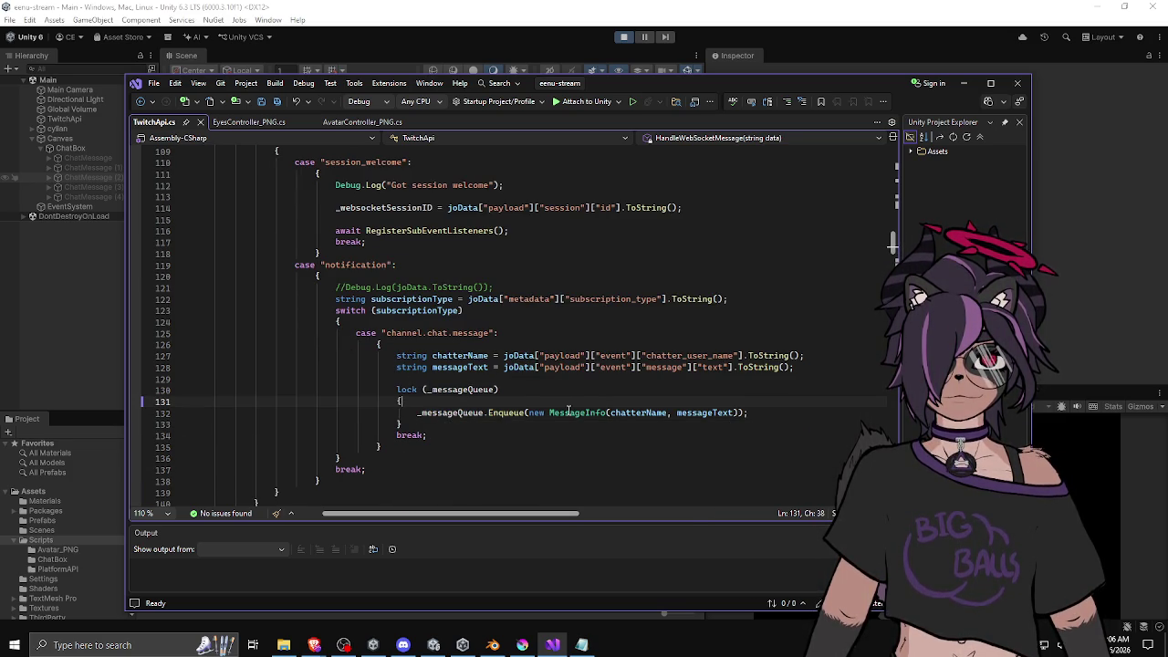
pyautogui.moveTo(397, 390); pyautogui.dragTo(429, 391)
pyautogui.click(516, 390)
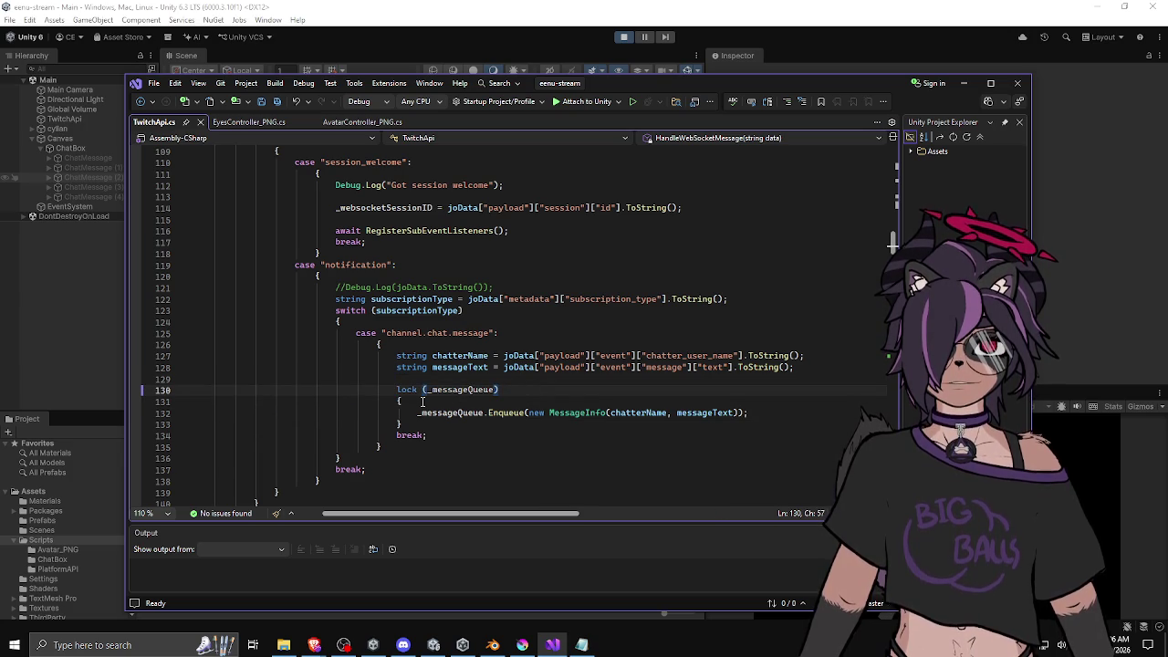
pyautogui.click(516, 401)
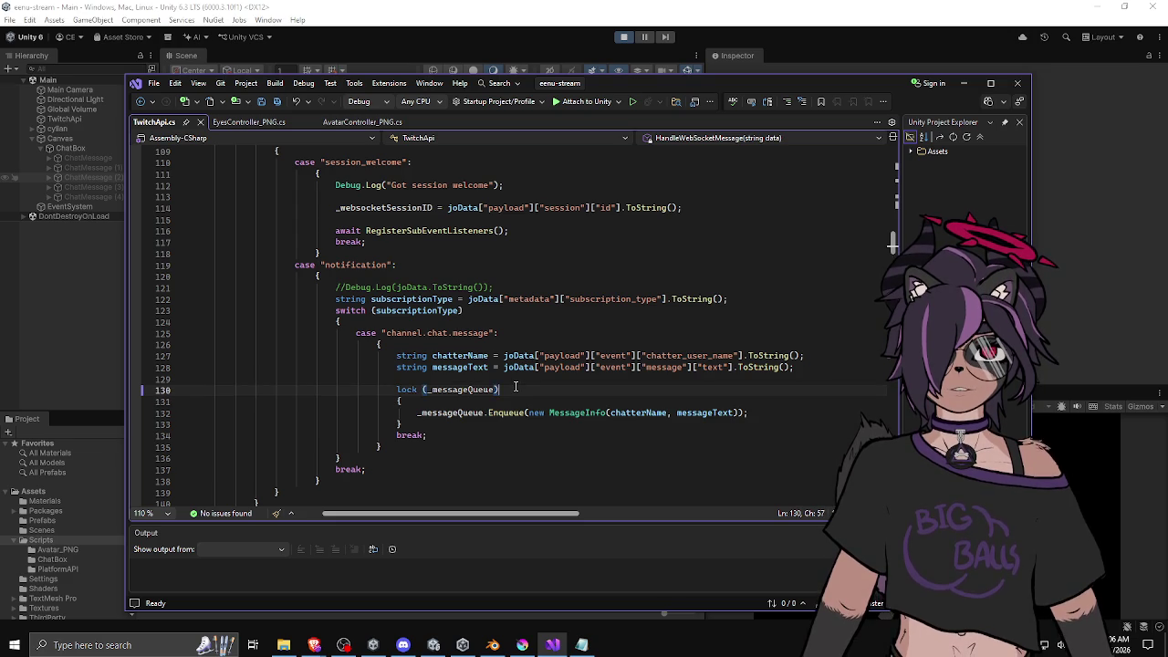
pyautogui.hotkey('ctrl', 'z')
pyautogui.hotkey('ctrl', 'z')
pyautogui.hotkey('ctrl', 'z')
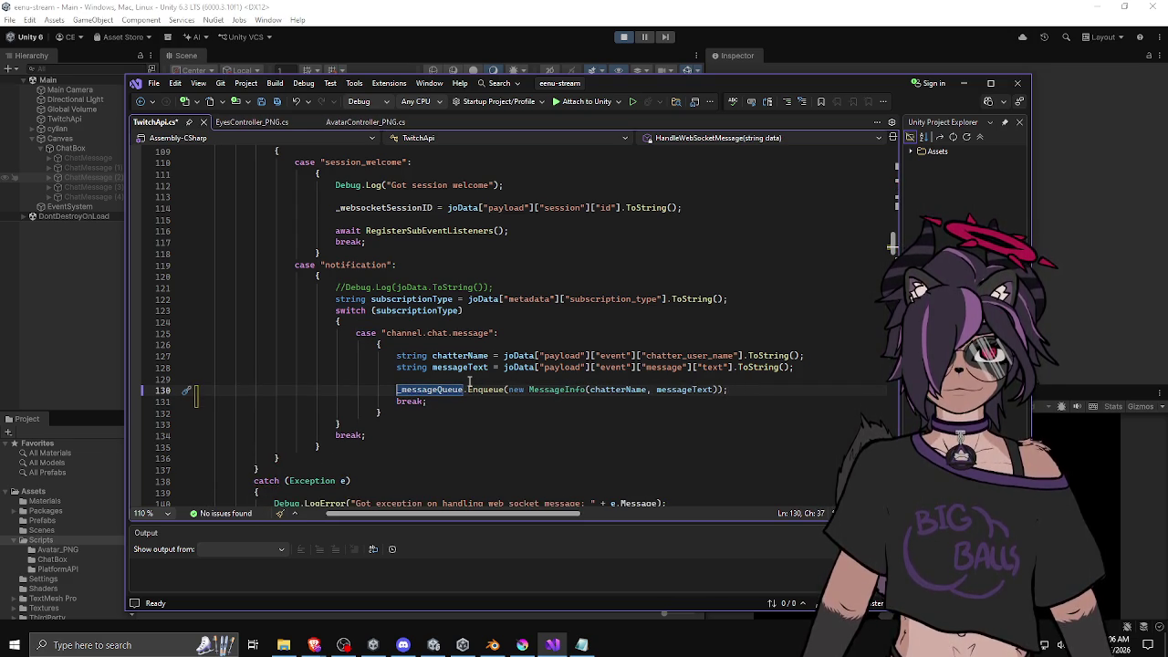
# - Begin searching the document for 'lock', then minimise Visual Studio back to Unity
pyautogui.hotkey('ctrl', 'f')
pyautogui.write('locl')
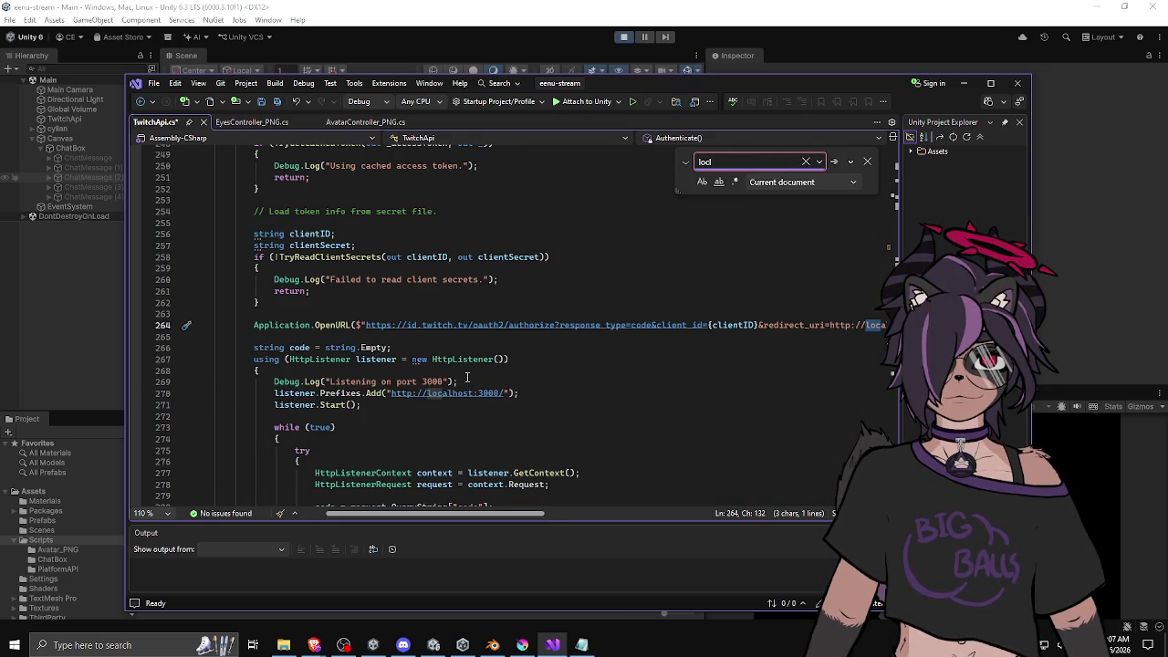
pyautogui.press('BackSpace')
pyautogui.scroll(-6, 460, 358)
pyautogui.press('BackSpace')
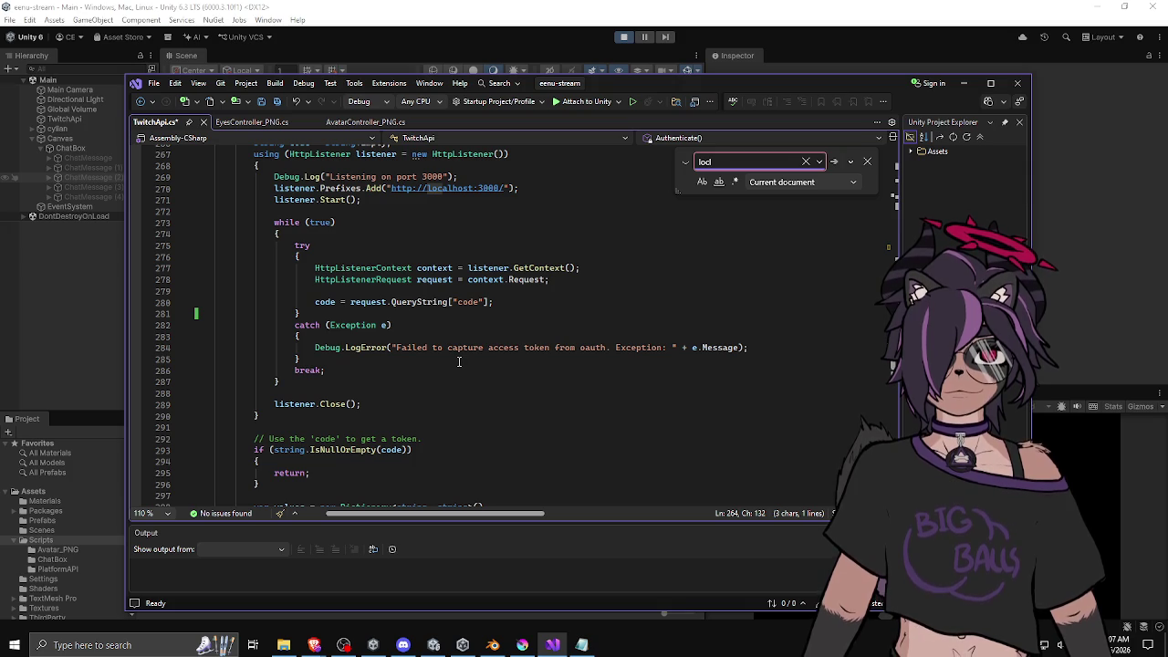
pyautogui.press('BackSpace')
pyautogui.scroll(-2, 460, 362)
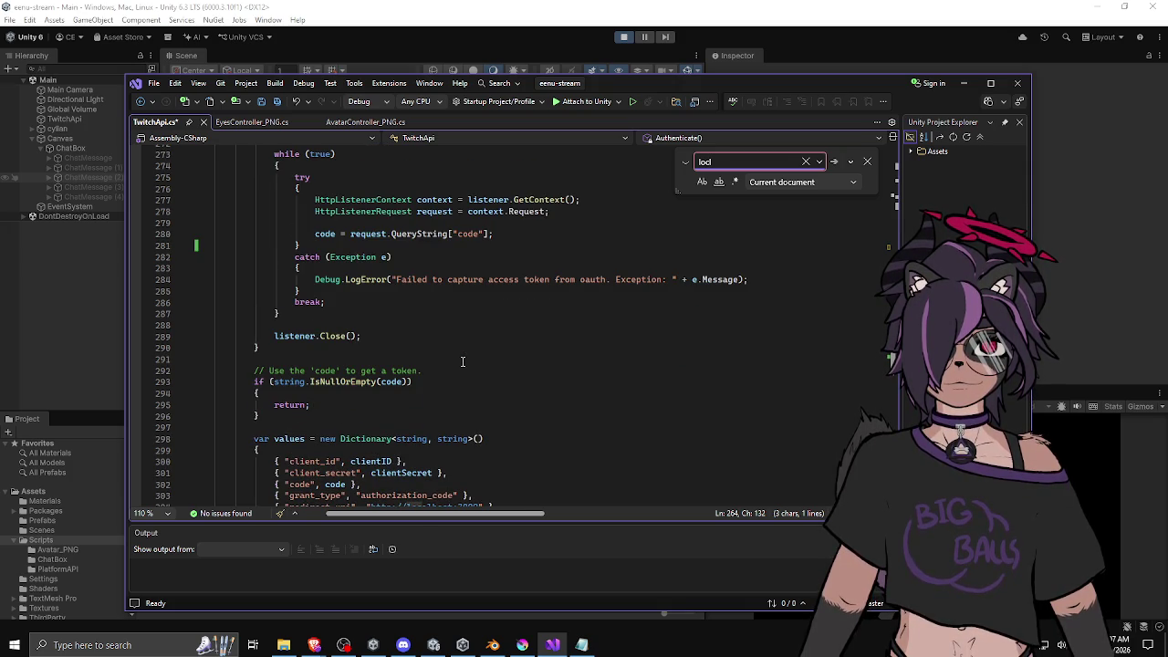
pyautogui.scroll(1, 463, 362)
pyautogui.press('super+Down')
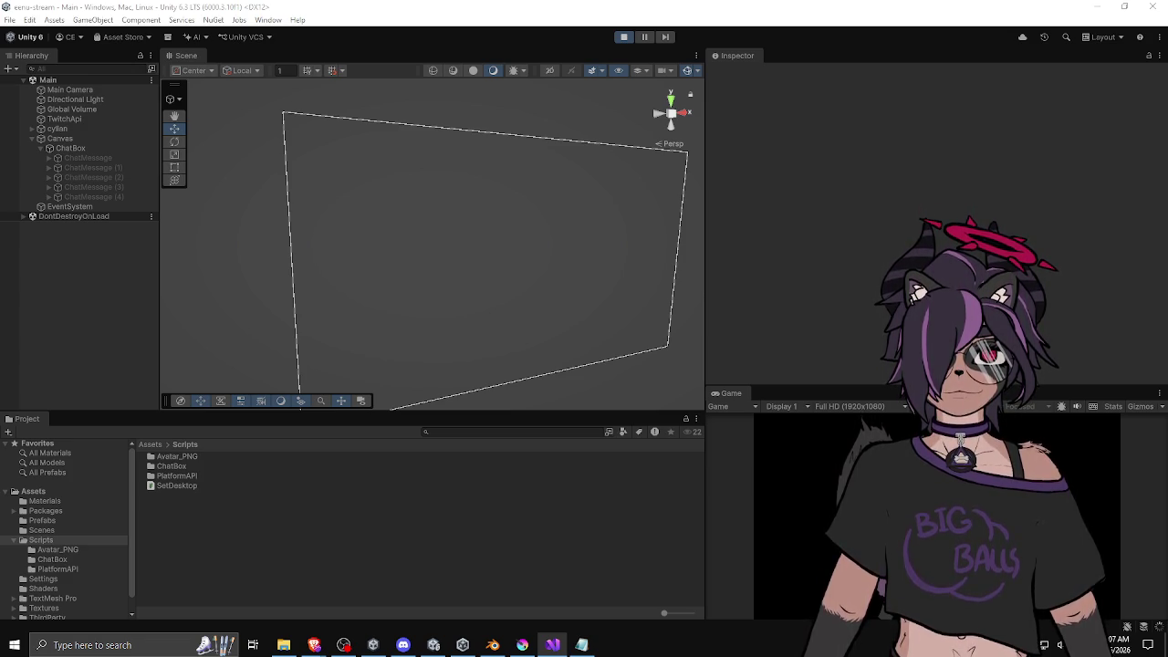
# - Stop and restart Play mode so the reloaded TwitchApi code subscribes to channel.chat.message
pyautogui.hotkey('alt', 'Tab')
pyautogui.click(628, 37)
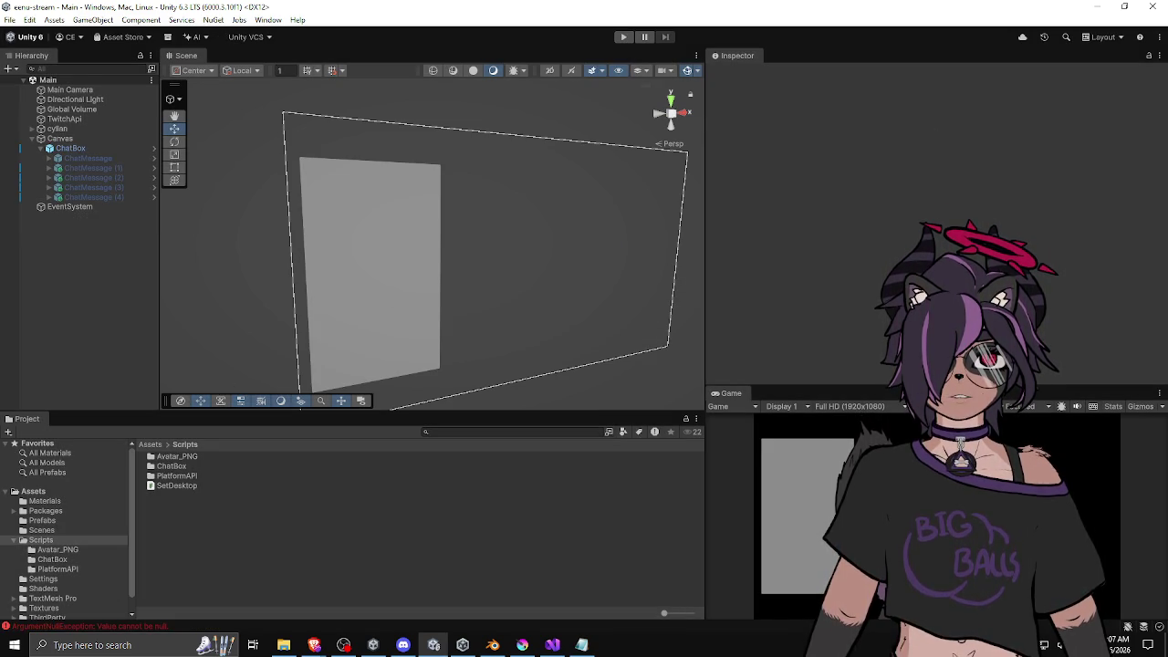
pyautogui.click(622, 38)
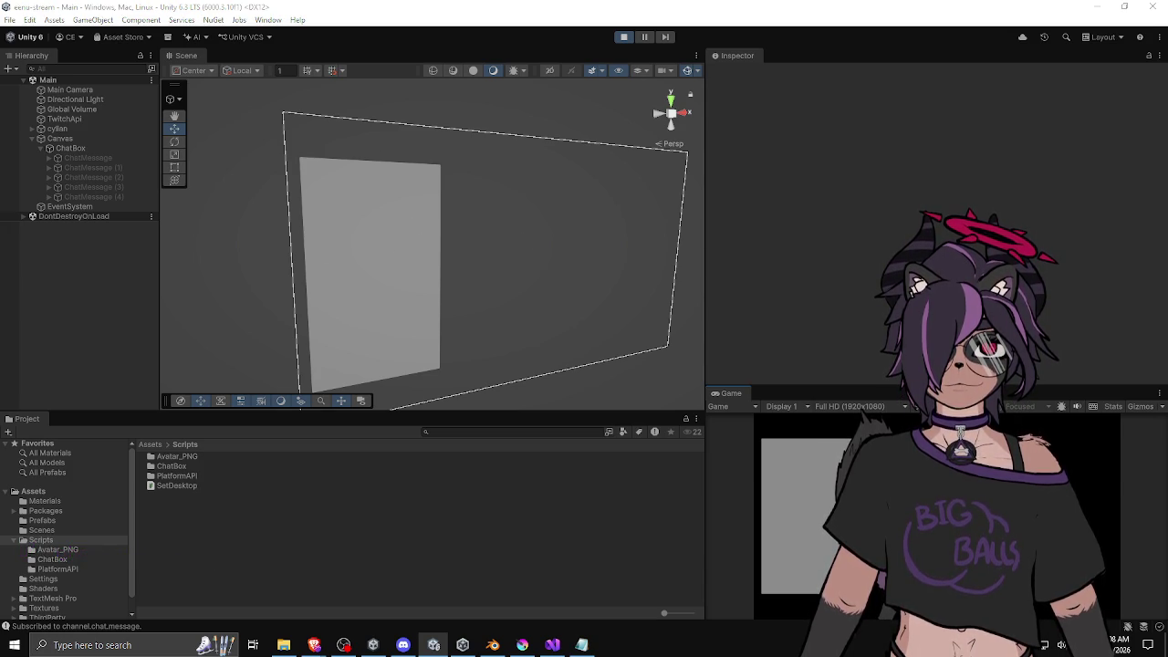
pyautogui.hotkey('alt', 'Tab')
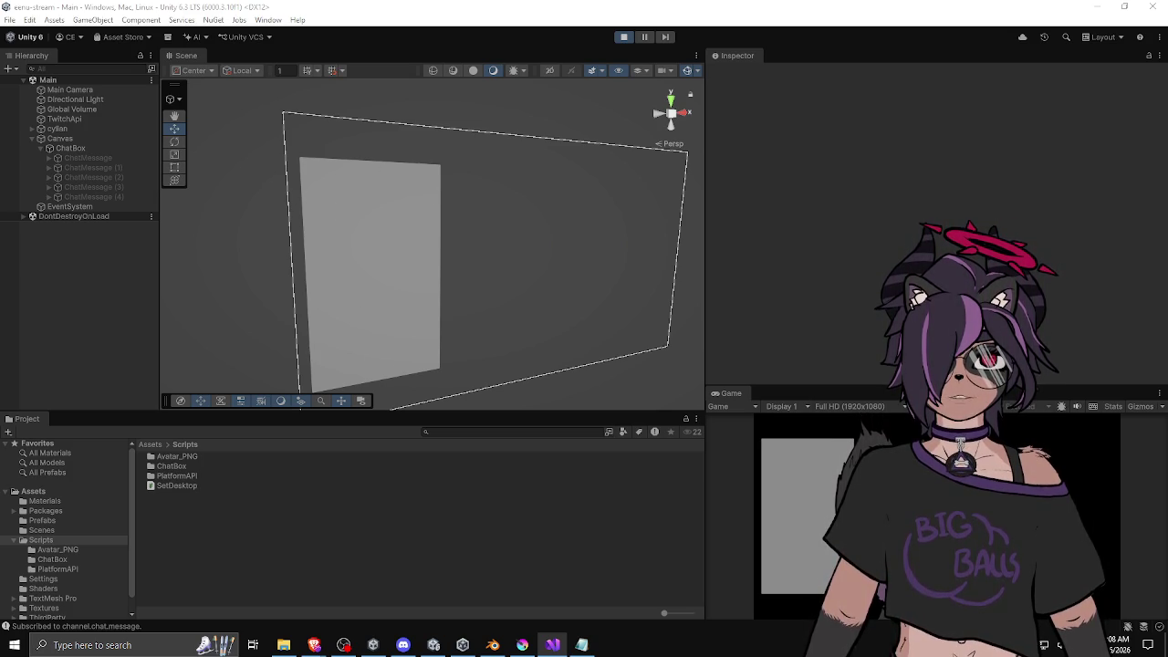
# - Open ChatBox.cs in Visual Studio from the Project window's Scripts > ChatBox folder
pyautogui.click(172, 465)
pyautogui.doubleClick(180, 467)
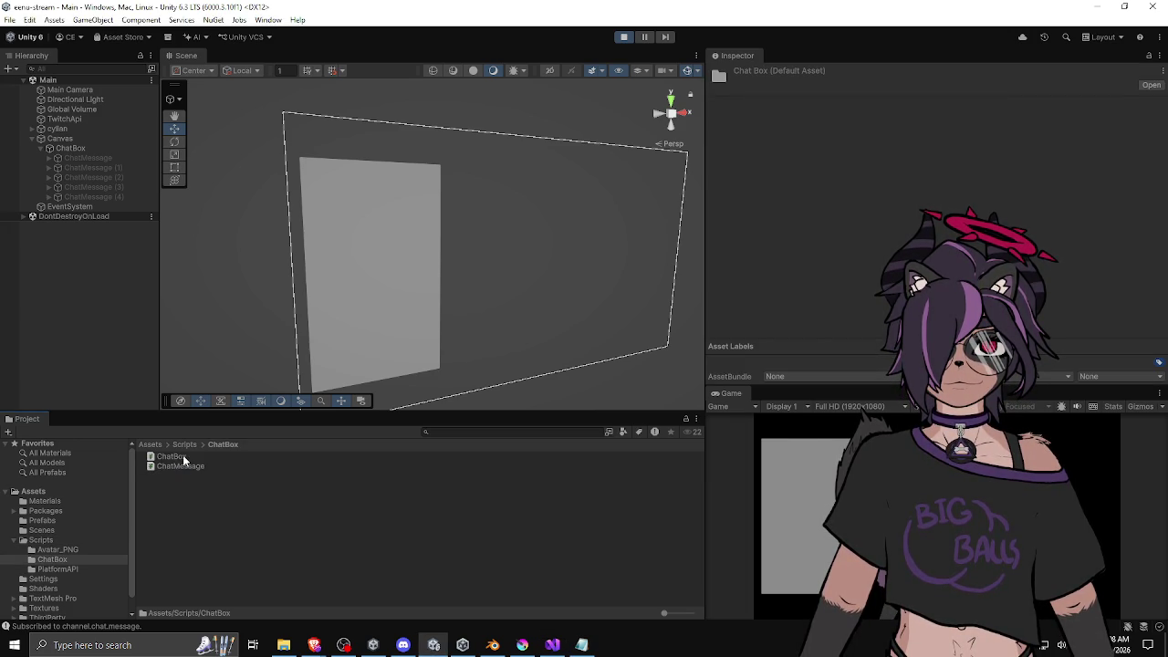
pyautogui.click(182, 464)
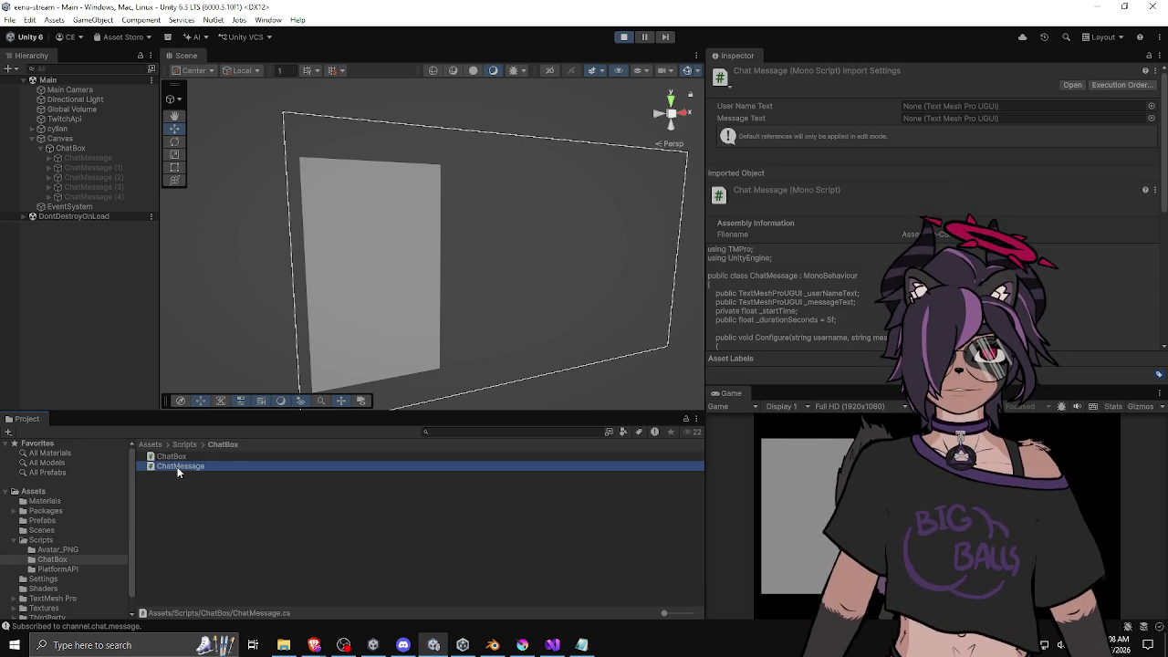
pyautogui.doubleClick(171, 456)
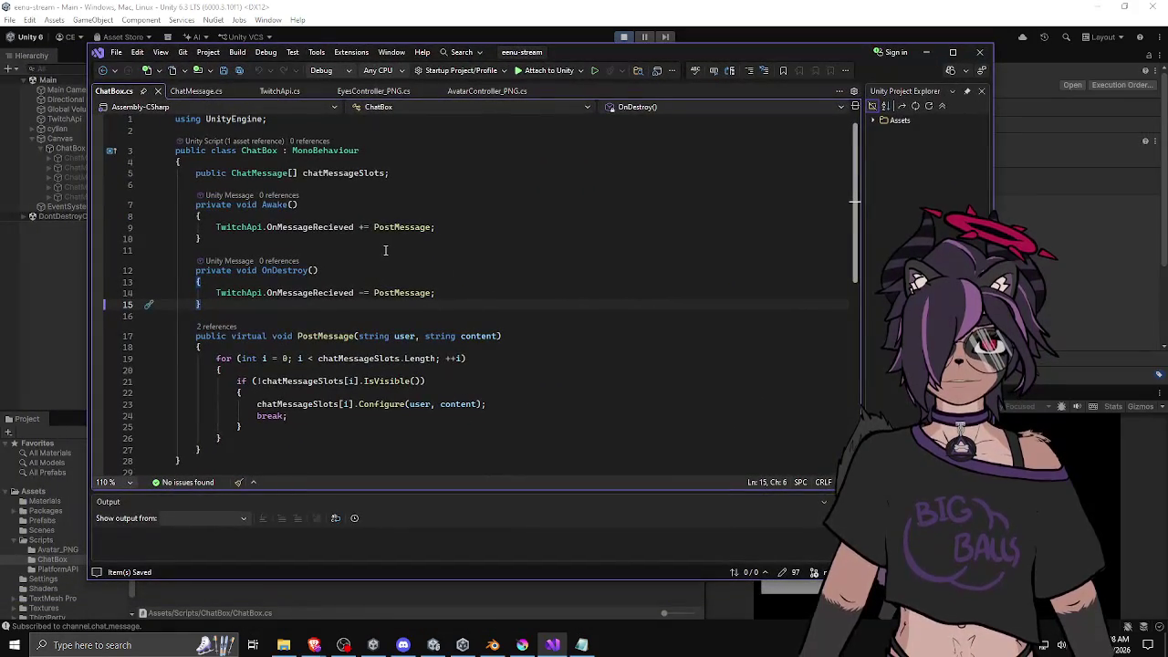
# - Review ChatMessage.cs, highlighting the username/message text lines and the Update code hiding expired messages
pyautogui.doubleClick(325, 151)
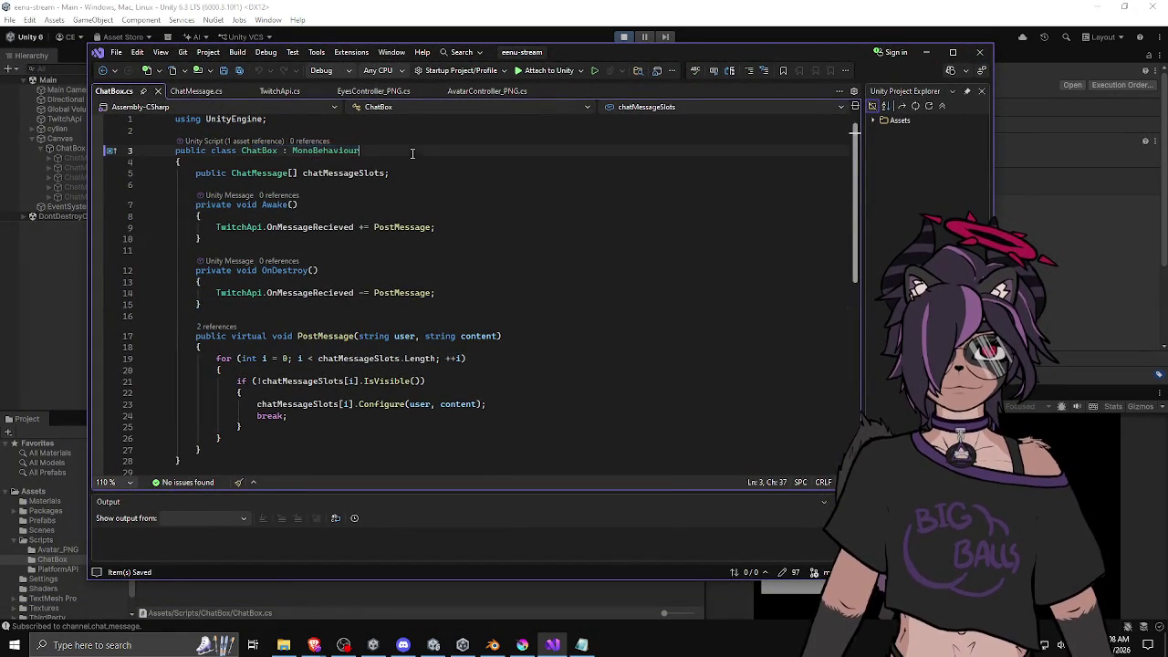
pyautogui.click(195, 91)
pyautogui.scroll(-2, 255, 175)
pyautogui.scroll(2, 251, 172)
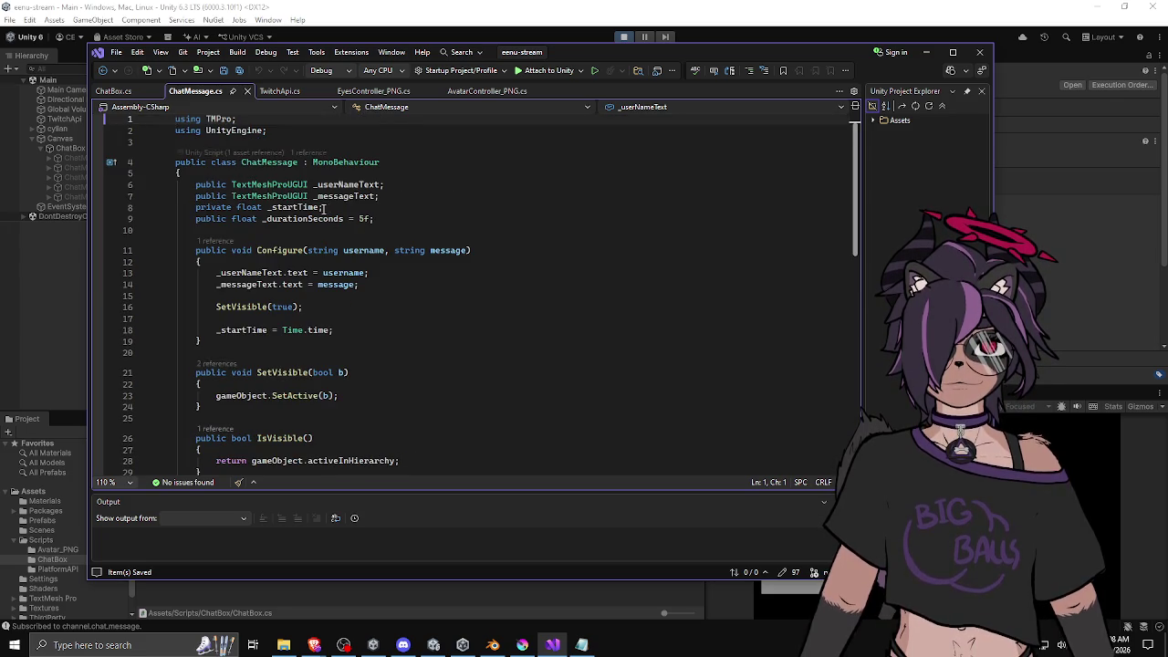
pyautogui.scroll(-5, 323, 210)
pyautogui.scroll(4, 311, 233)
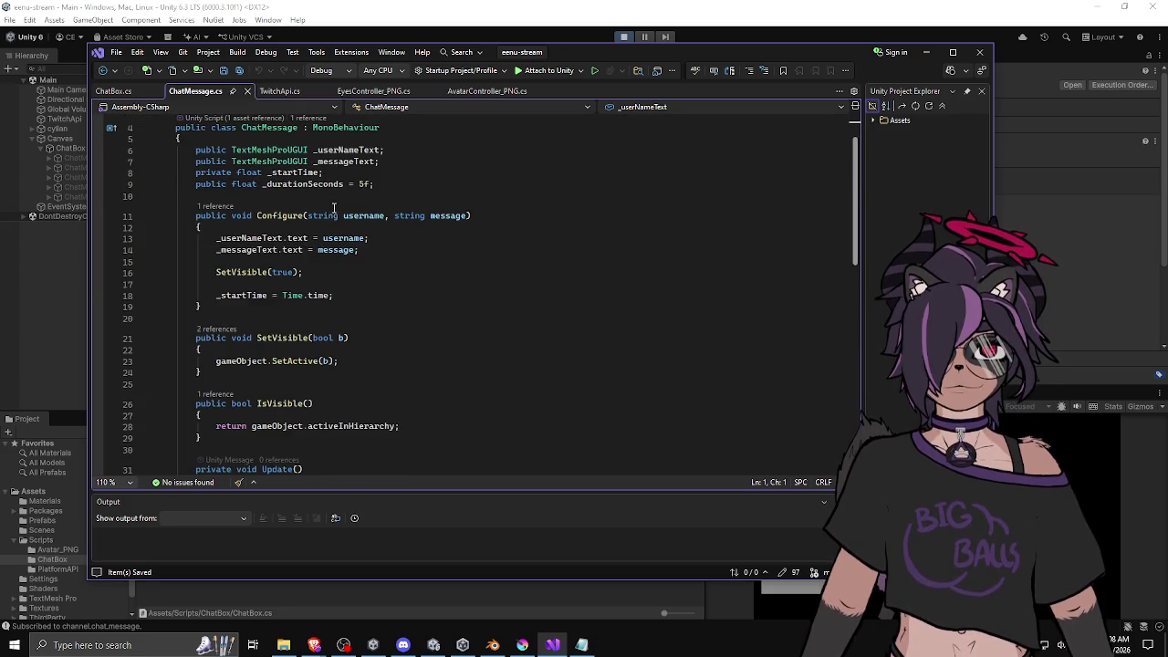
pyautogui.moveTo(217, 238); pyautogui.dragTo(359, 250)
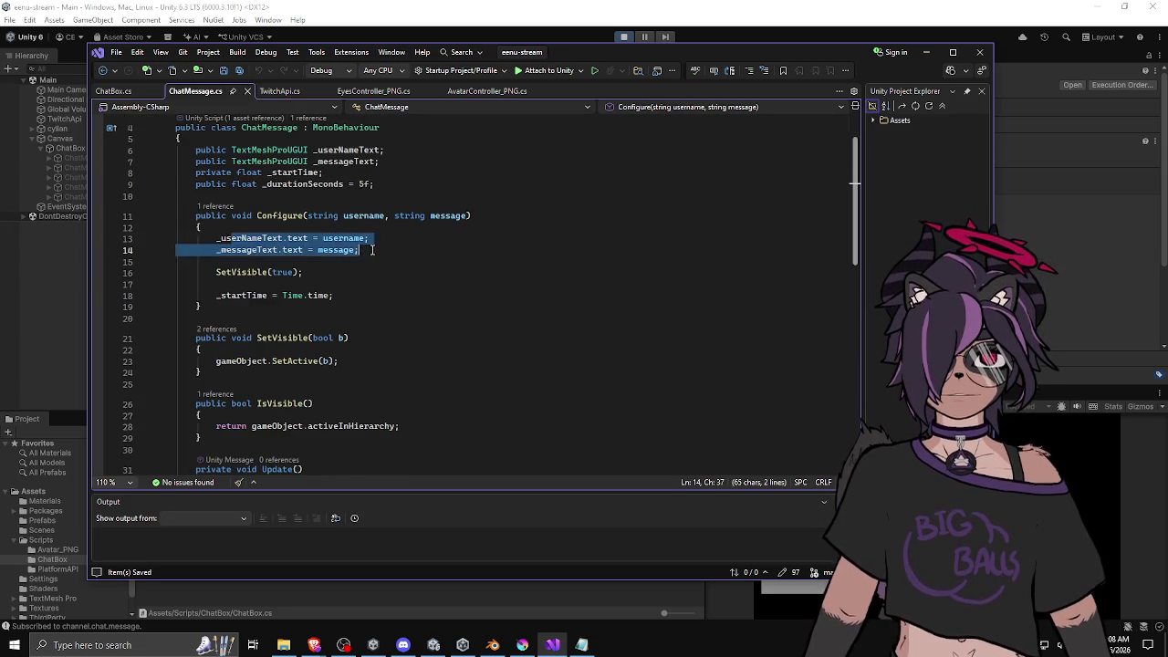
pyautogui.scroll(-4, 343, 274)
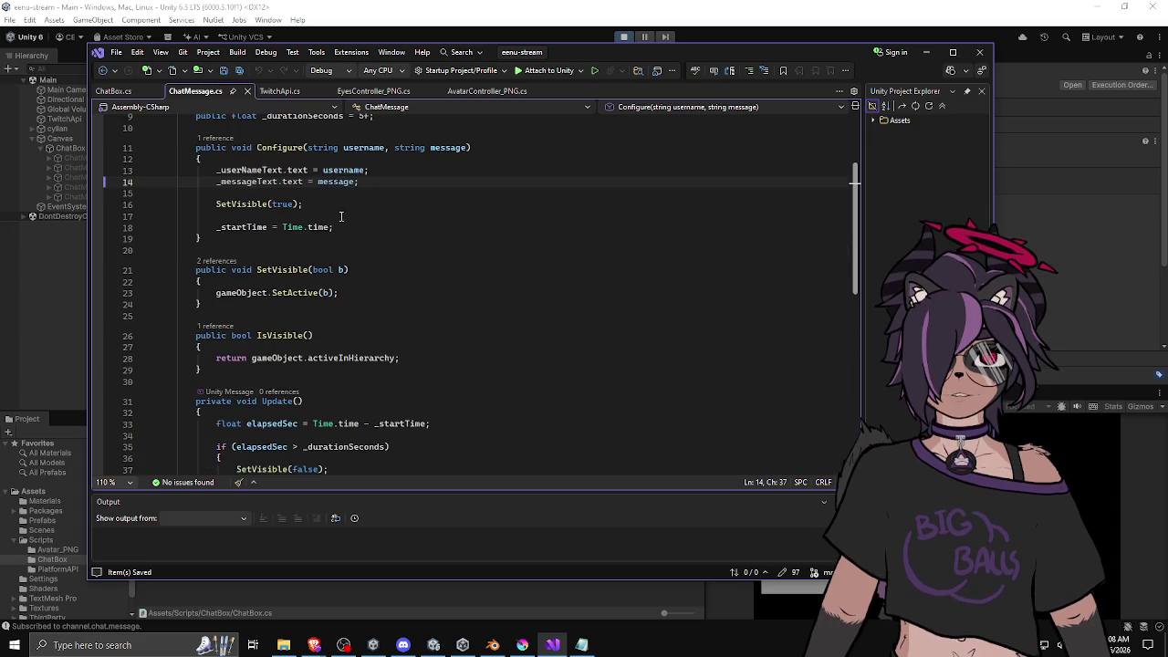
pyautogui.moveTo(252, 321); pyautogui.dragTo(326, 366)
pyautogui.click(327, 367)
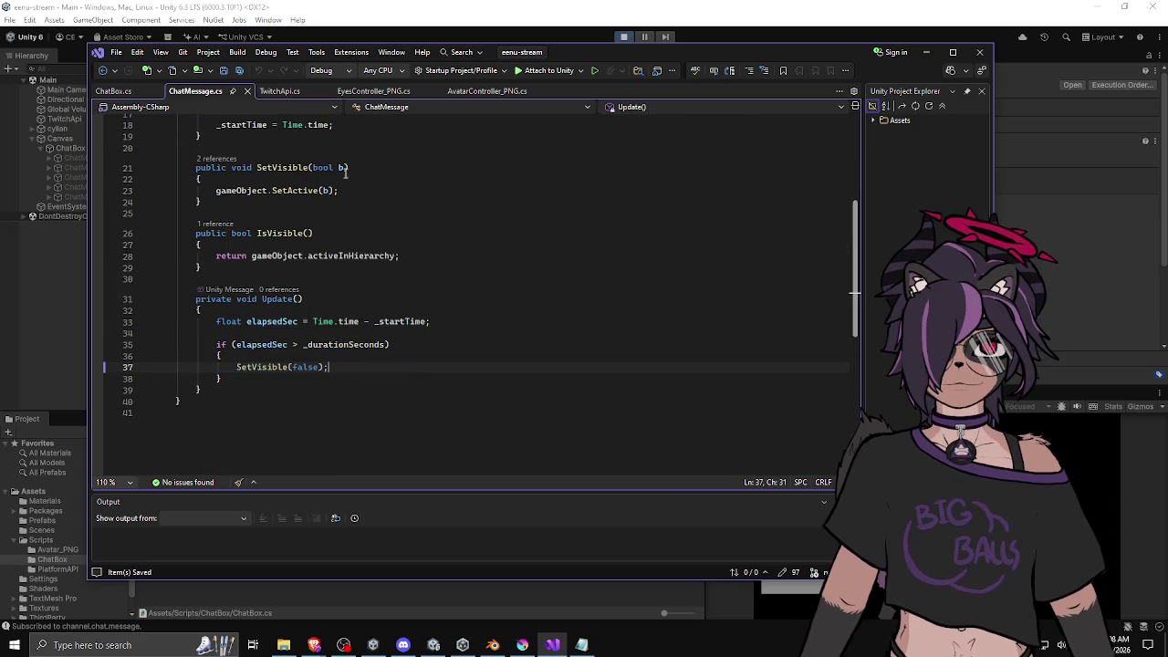
# - In ChatBox.cs, examine the PostMessage handler and the break statement in its for loop
pyautogui.click(129, 95)
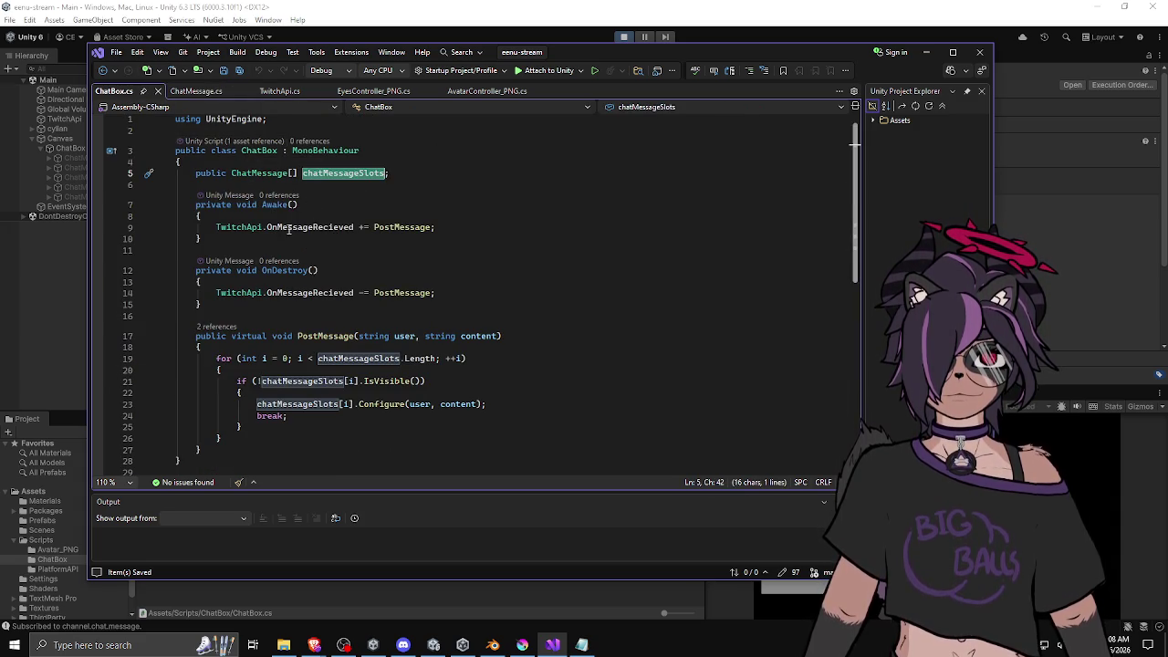
pyautogui.doubleClick(401, 227)
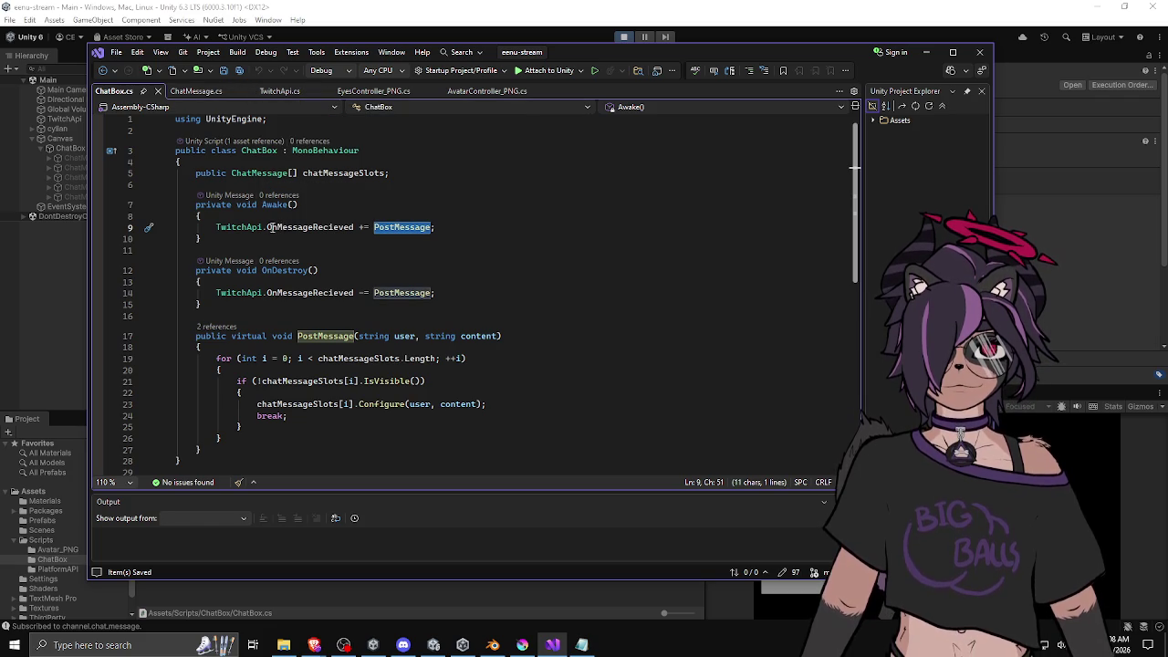
pyautogui.press('End')
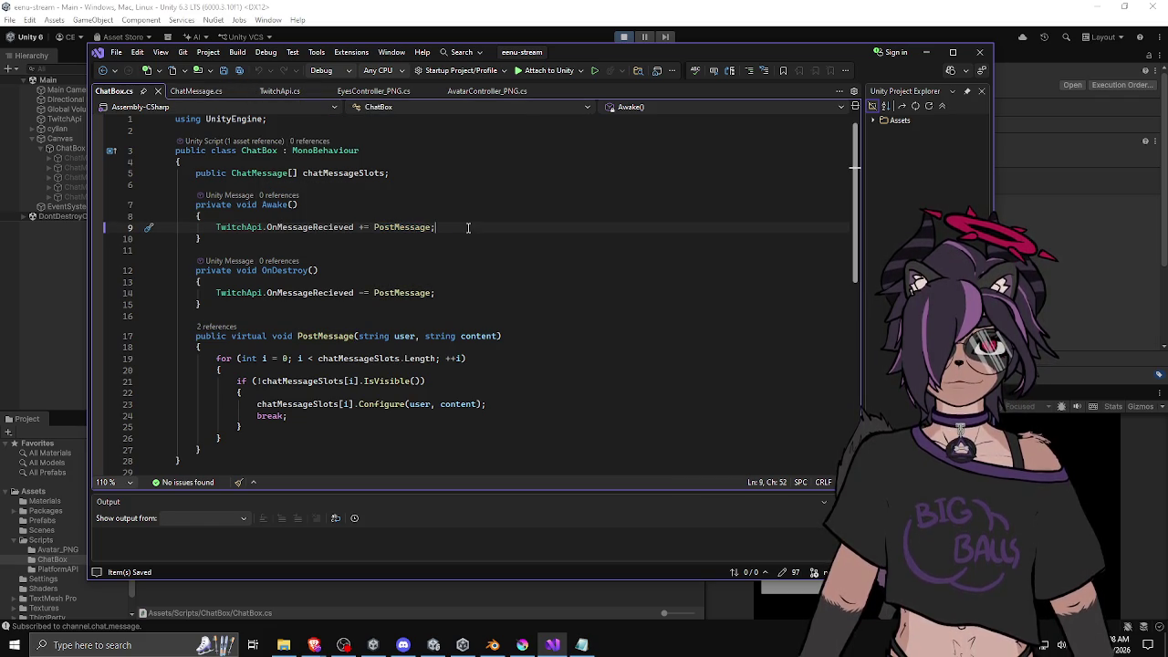
pyautogui.scroll(-1, 450, 252)
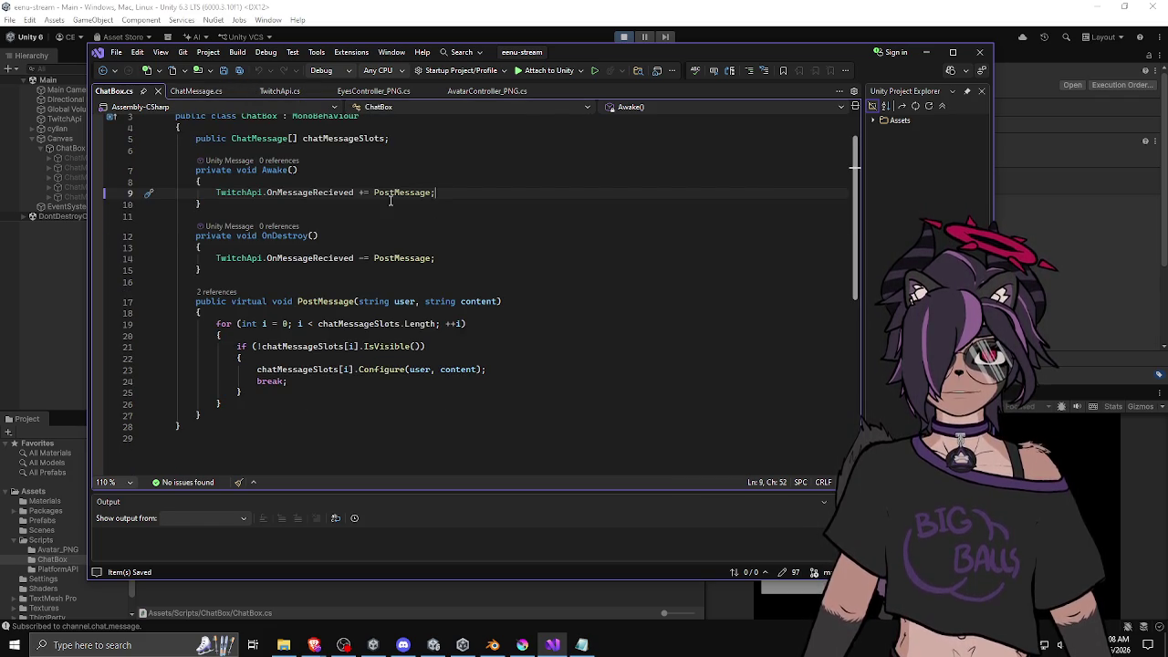
pyautogui.click(222, 325)
pyautogui.press('Down')
pyautogui.press('Down')
pyautogui.press('Down')
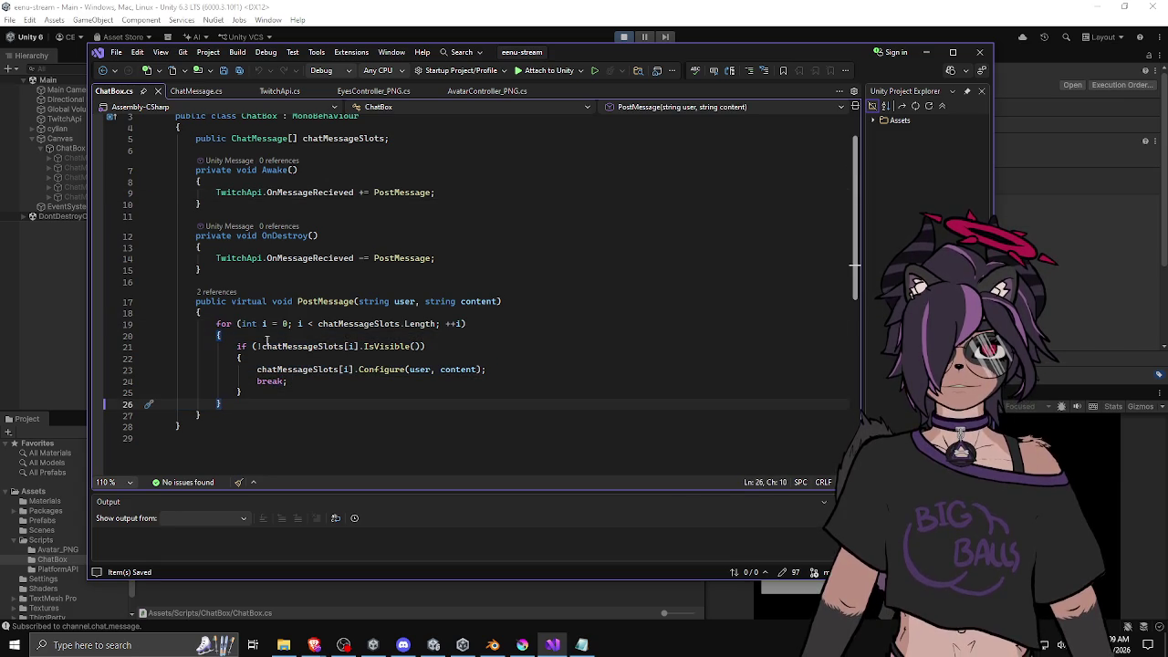
pyautogui.press('Up')
pyautogui.press('Up')
pyautogui.press('End')
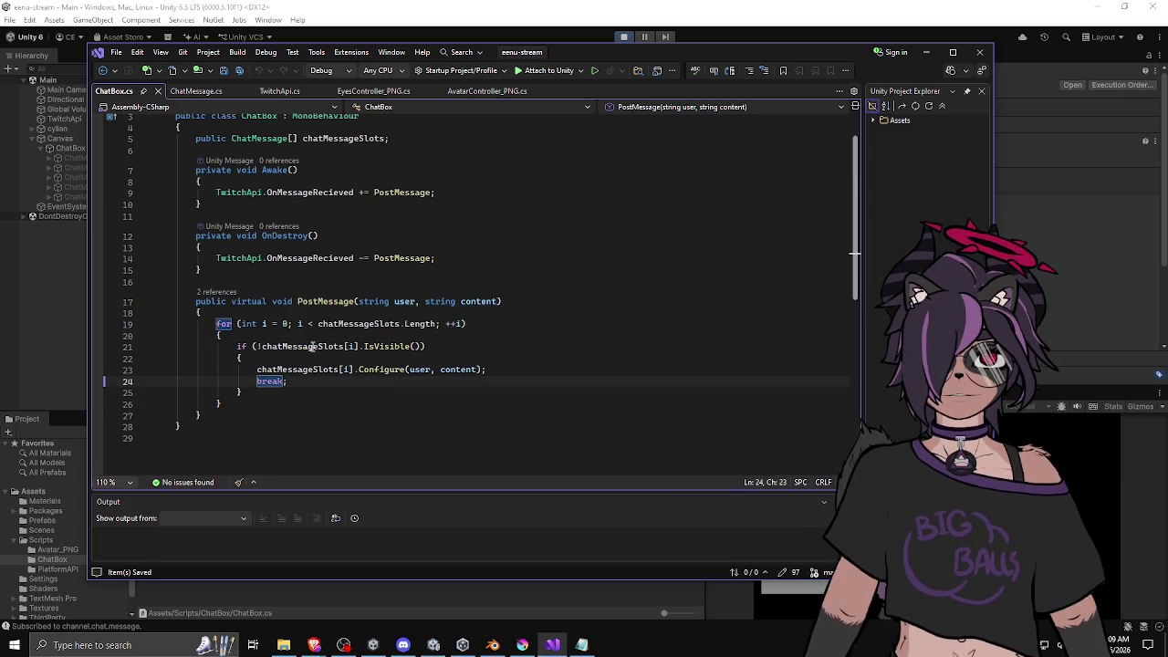
# - Trace PostMessage's IsVisible check and slot loop, then view TwitchApi.cs's Update method
pyautogui.click(256, 394)
pyautogui.press('Down')
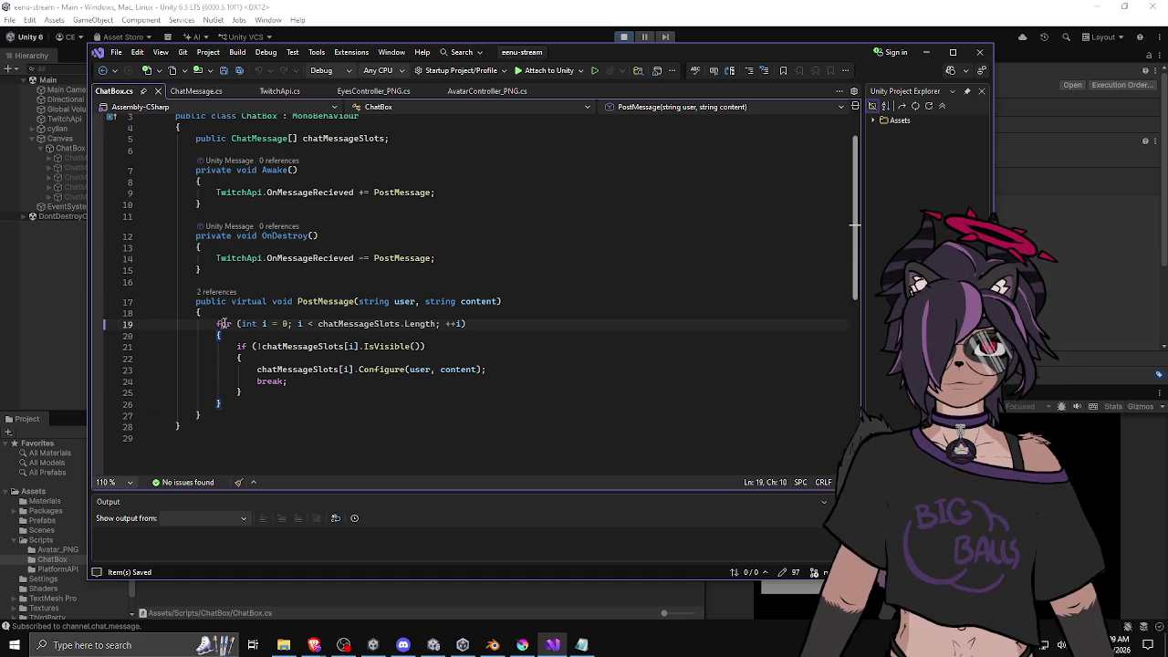
pyautogui.click(437, 347)
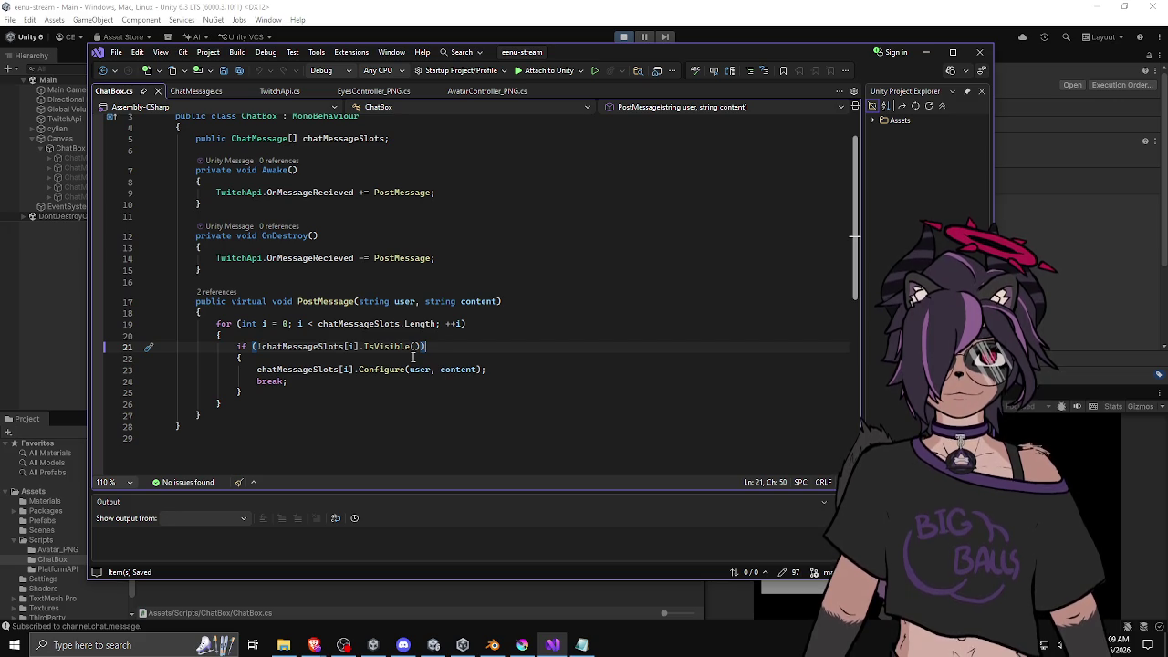
pyautogui.moveTo(202, 323); pyautogui.dragTo(222, 403)
pyautogui.click(222, 403)
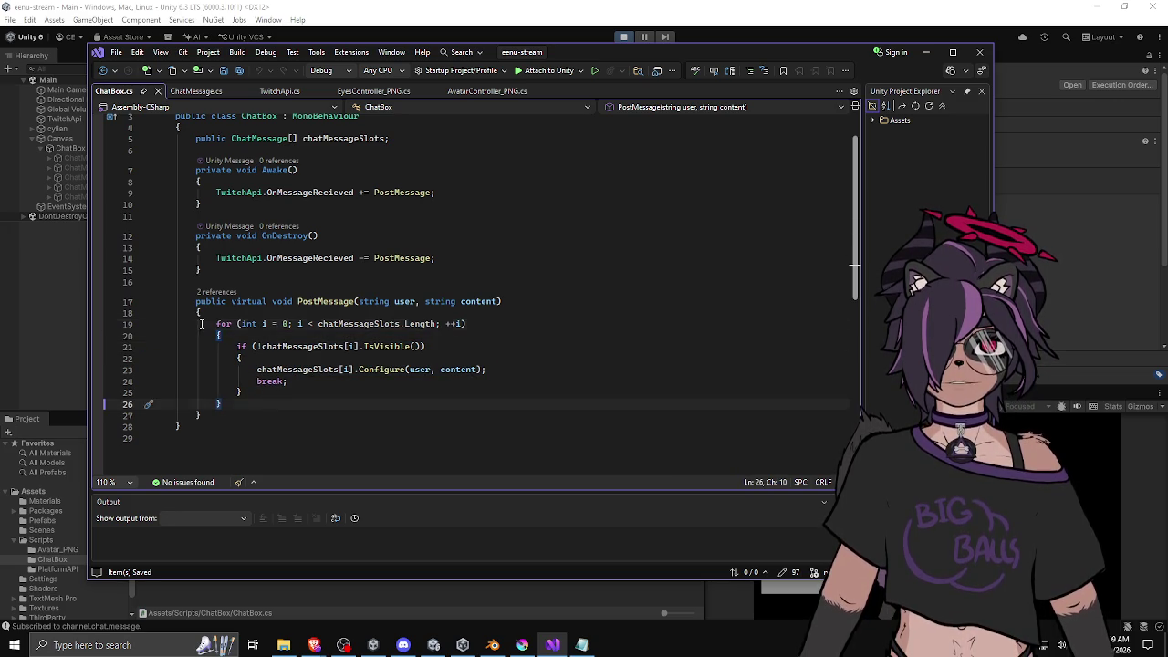
pyautogui.click(242, 393)
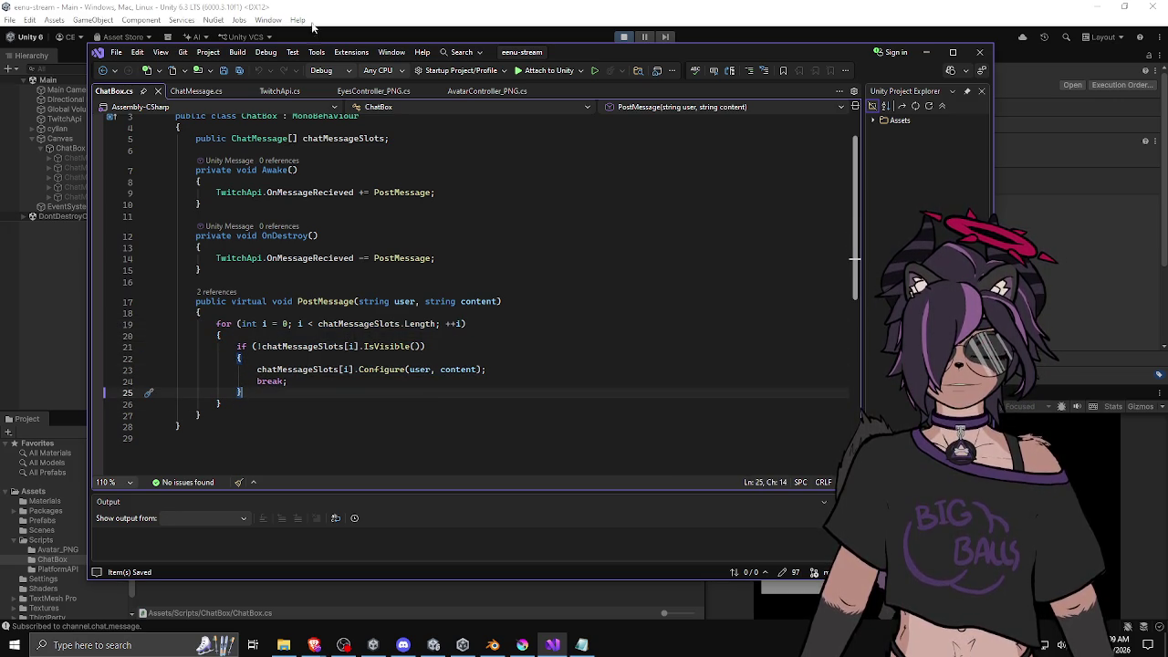
pyautogui.click(291, 95)
pyautogui.moveTo(607, 53); pyautogui.dragTo(622, 56)
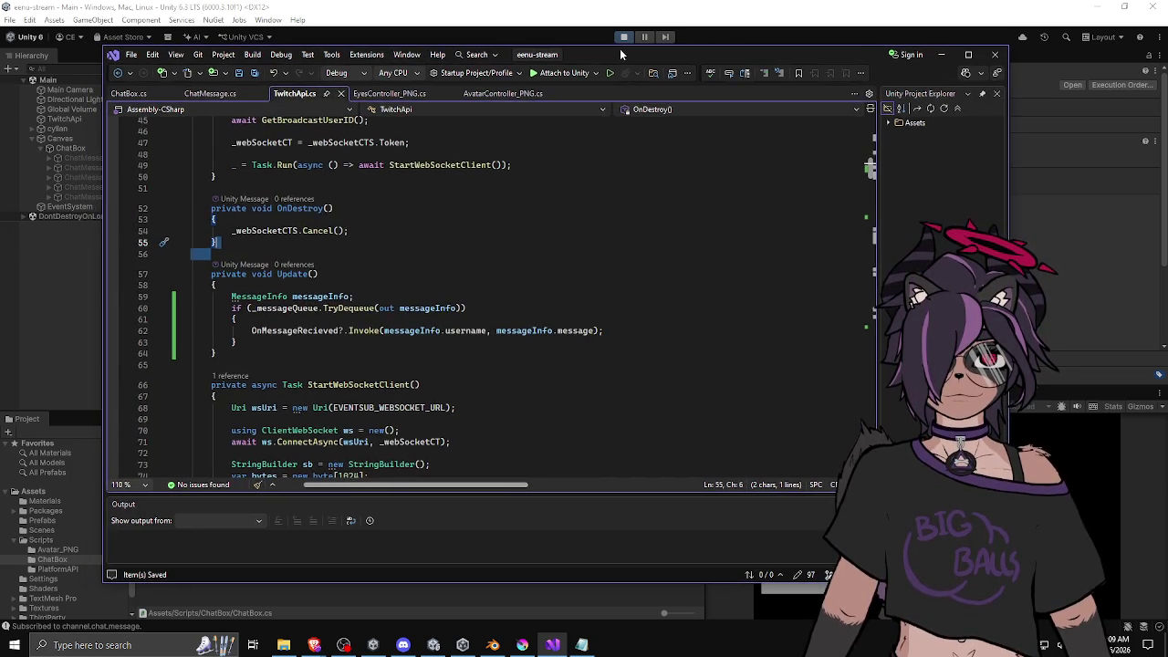
# - Return to the running Unity scene to see the ArgumentNullException in the console
pyautogui.hotkey('alt', 'Tab')
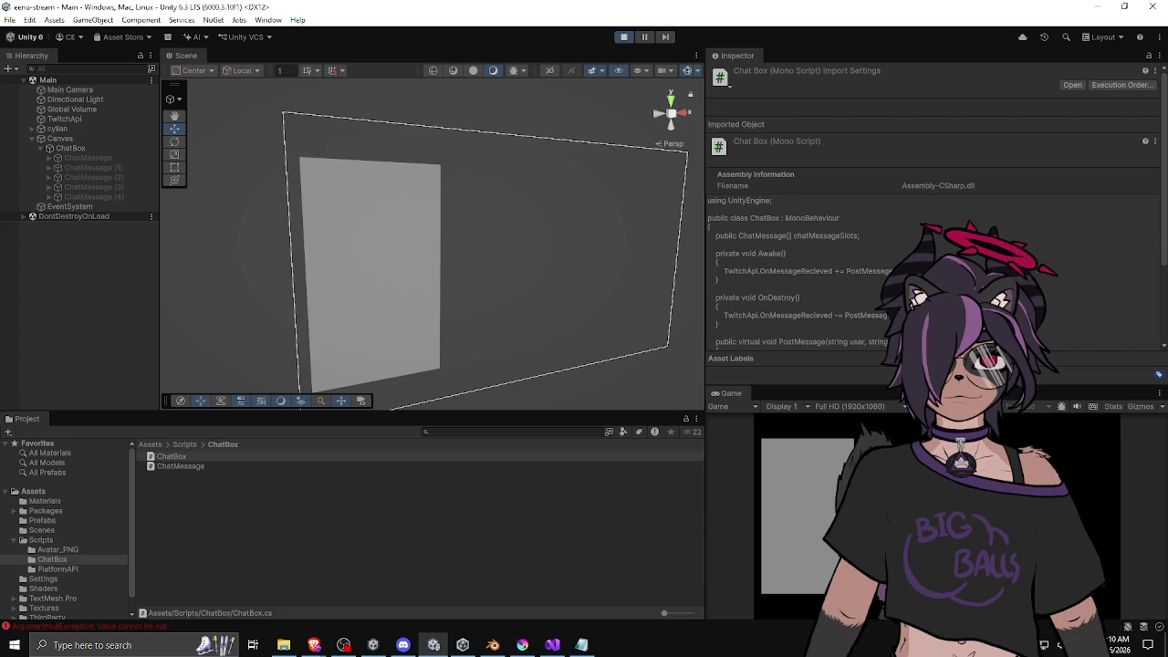
# - Stop and restart the overlay's Play mode so it runs again without the null-value error
pyautogui.click(623, 37)
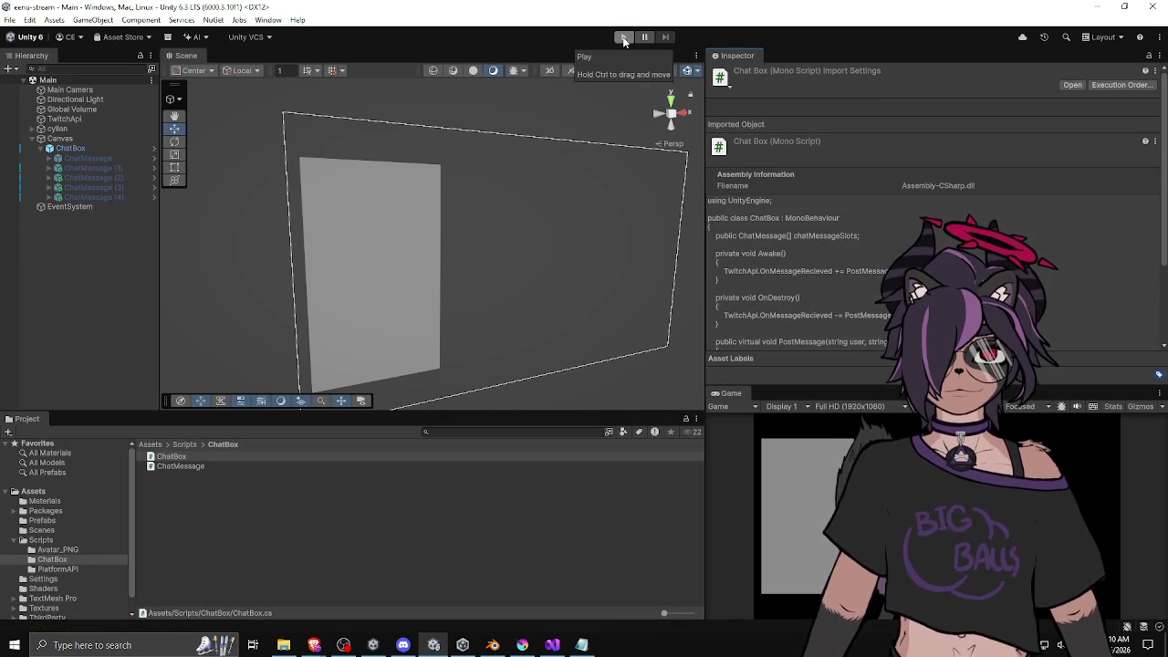
pyautogui.click(624, 37)
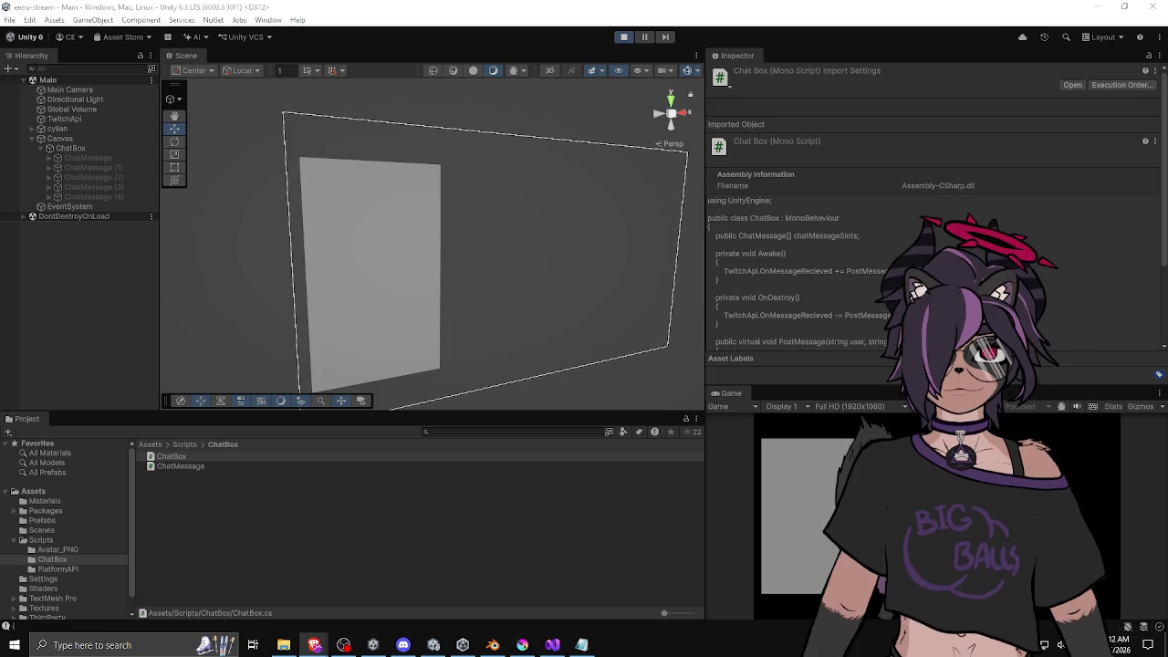
pyautogui.hotkey('alt', 'Tab')
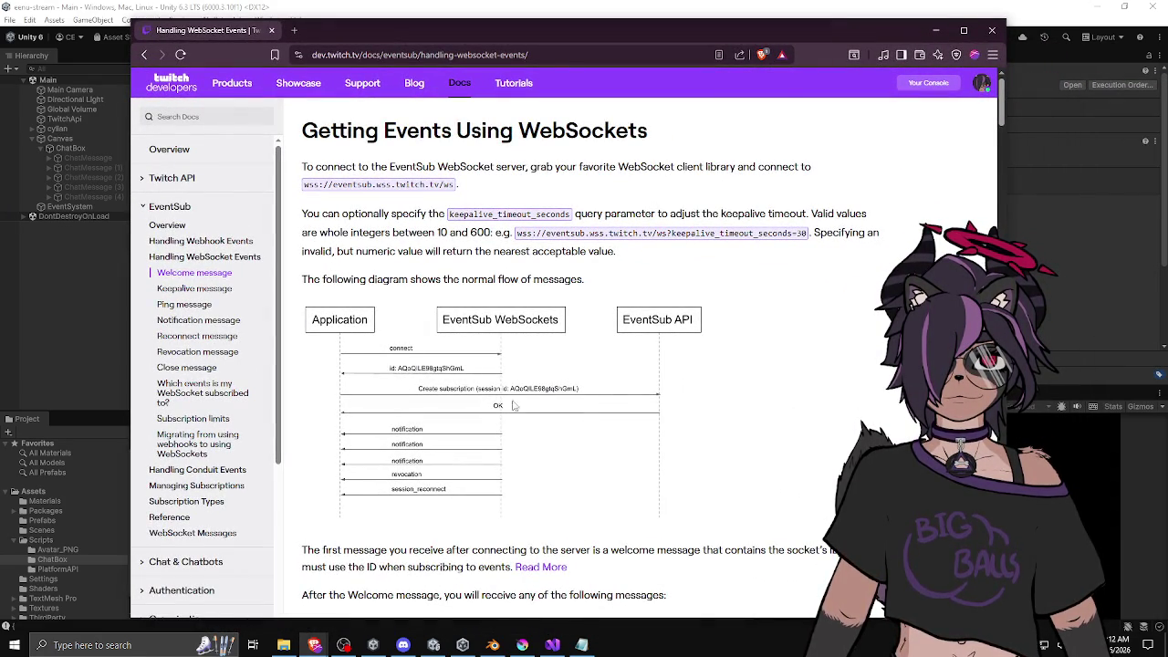
# - Read the Handling WebSocket Events page, check Unity, then go to the Subscription Types reference
pyautogui.scroll(-2, 495, 231)
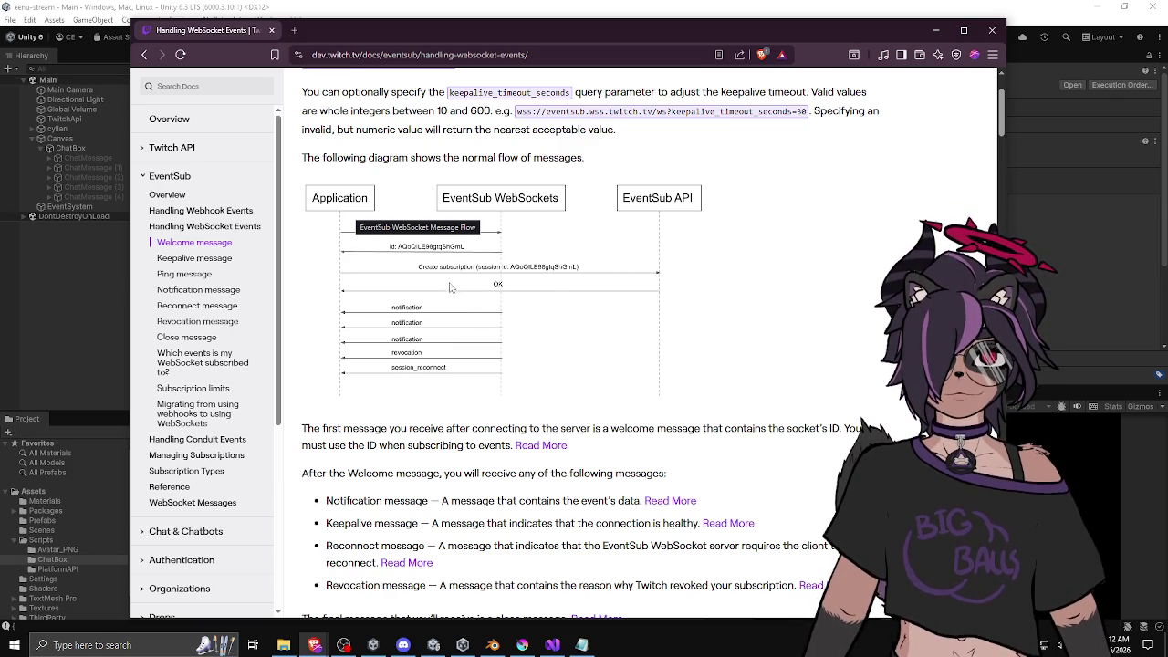
pyautogui.scroll(-2, 511, 329)
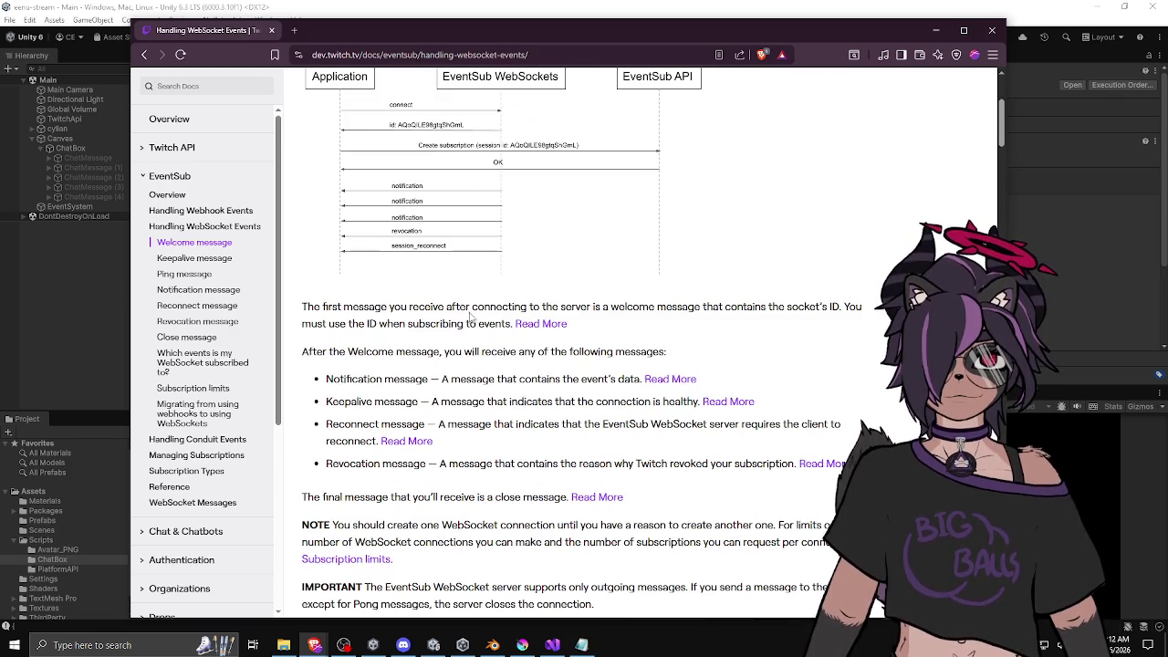
pyautogui.scroll(1, 488, 225)
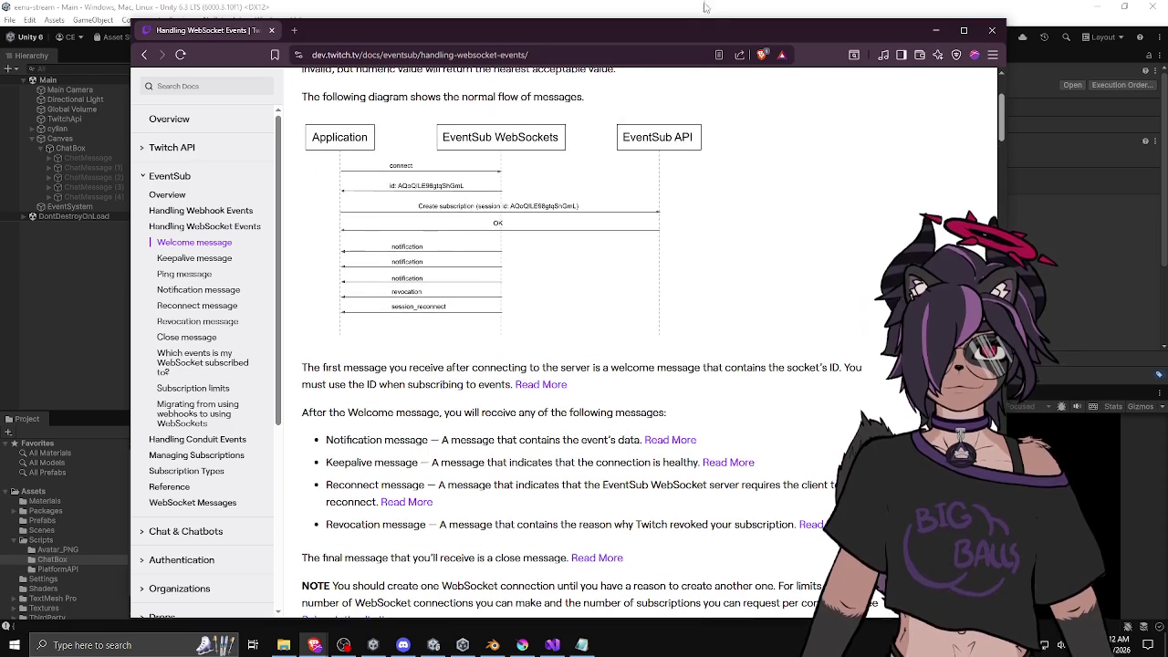
pyautogui.moveTo(698, 36); pyautogui.dragTo(876, 41)
pyautogui.hotkey('alt', 'Tab')
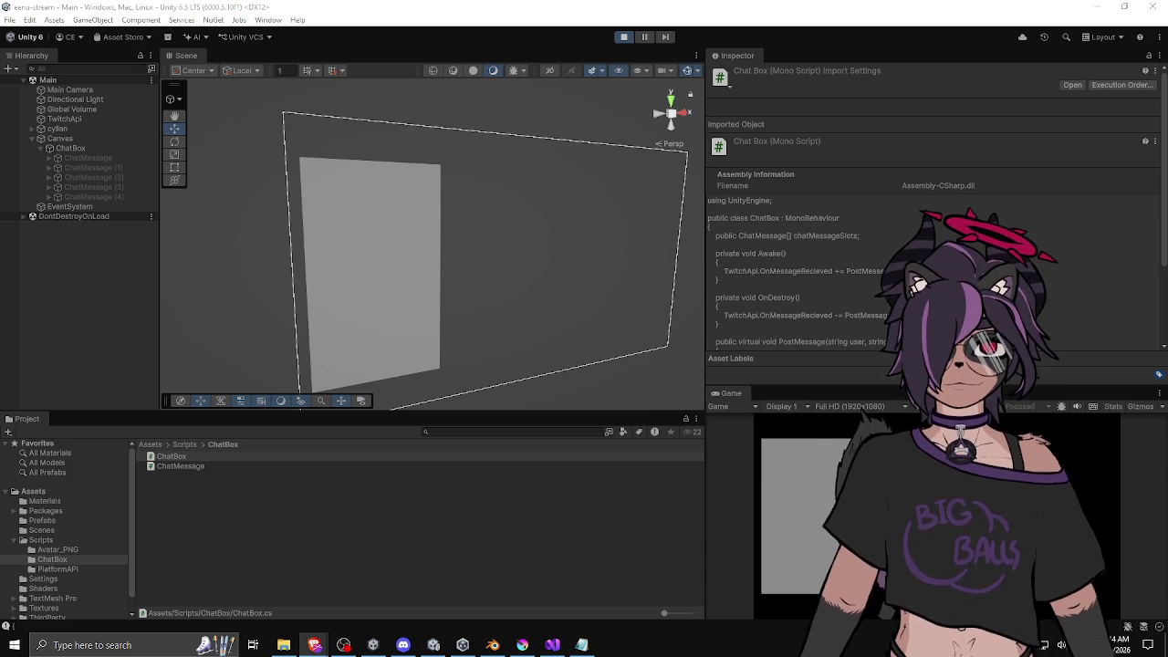
pyautogui.hotkey('alt', 'Tab')
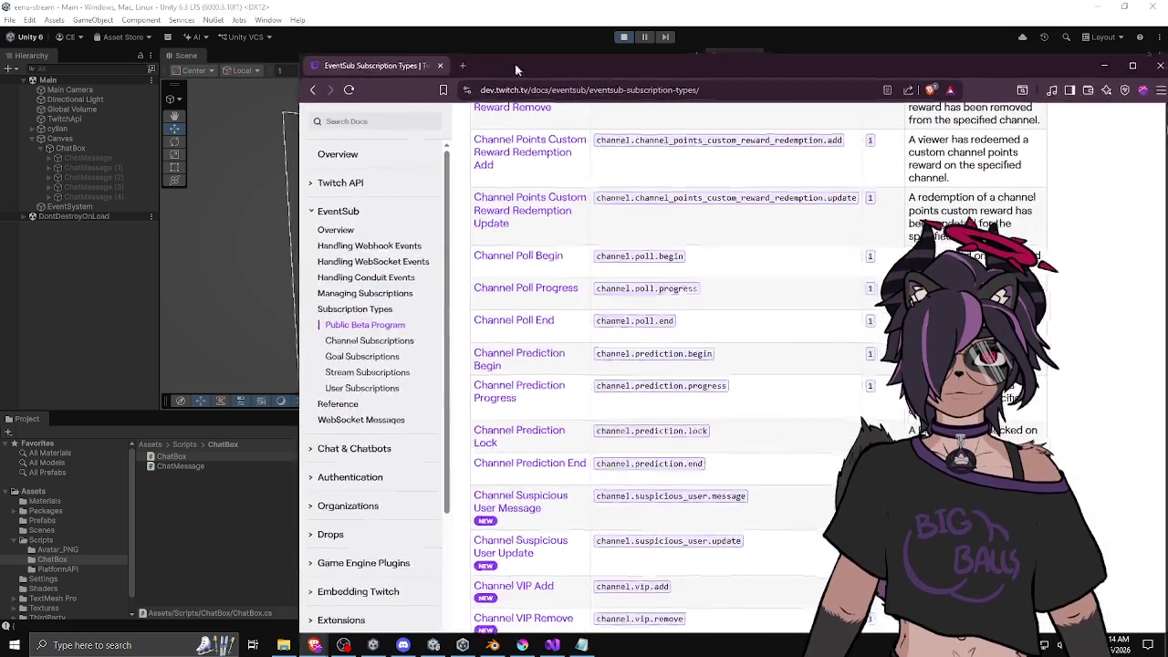
# - Scroll through the EventSub Subscription Types table, highlighting the channel.bits.use entry
pyautogui.scroll(5, 462, 192)
pyautogui.scroll(20, 461, 193)
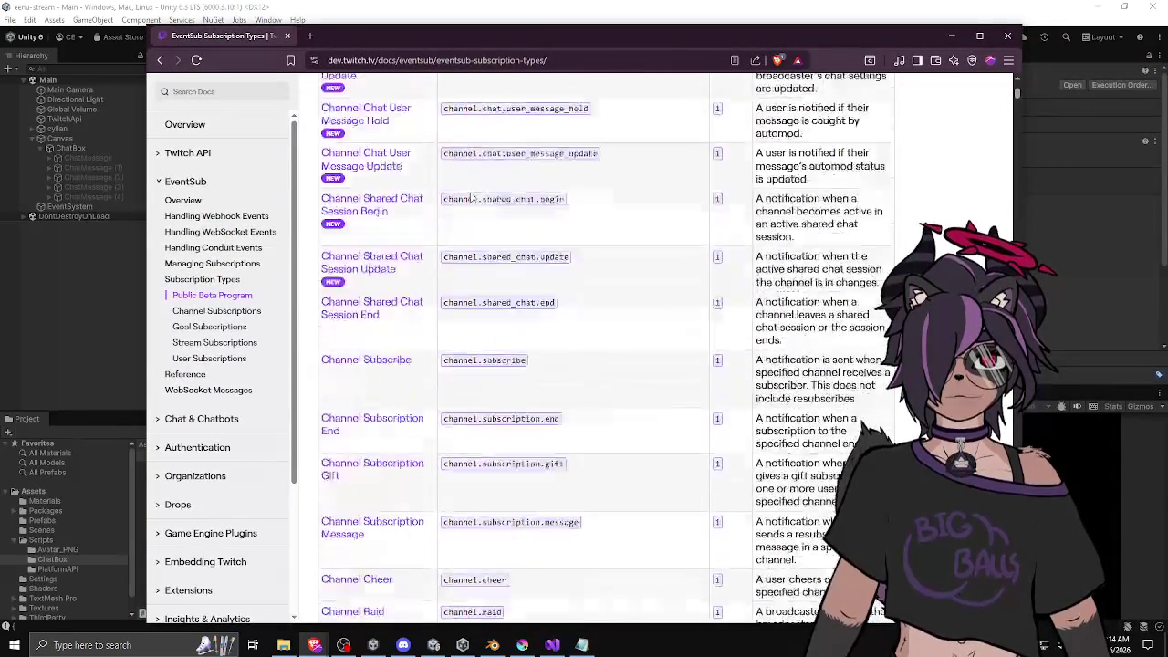
pyautogui.scroll(-1, 475, 246)
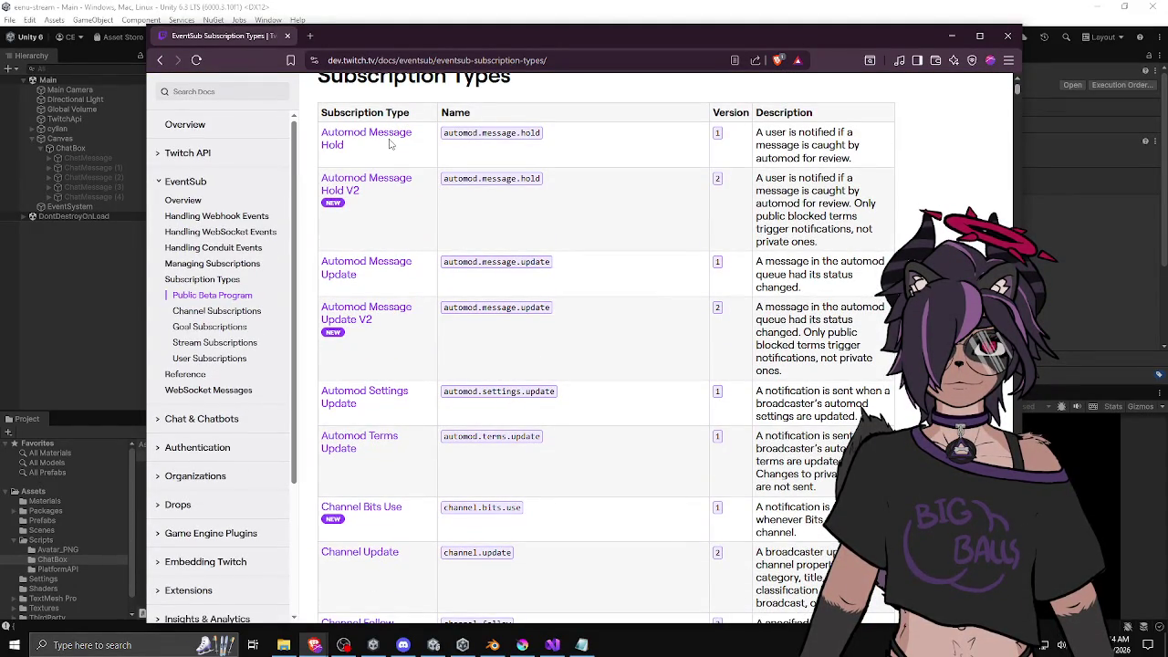
pyautogui.scroll(-2, 369, 224)
pyautogui.scroll(-2, 362, 213)
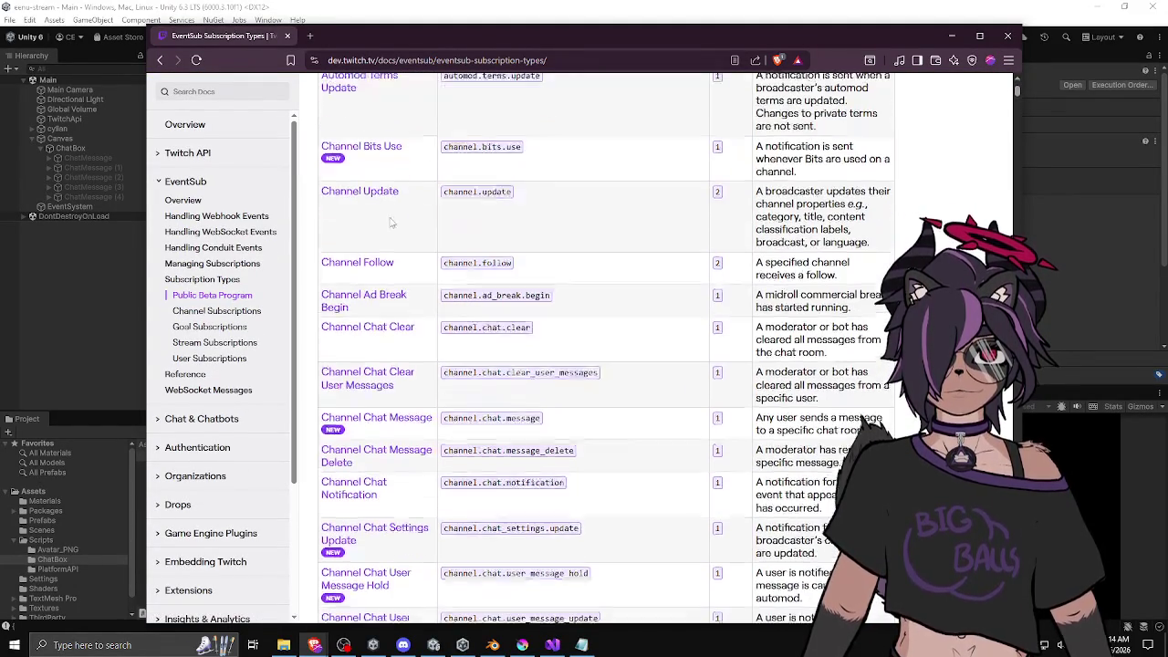
pyautogui.moveTo(443, 143); pyautogui.dragTo(520, 143)
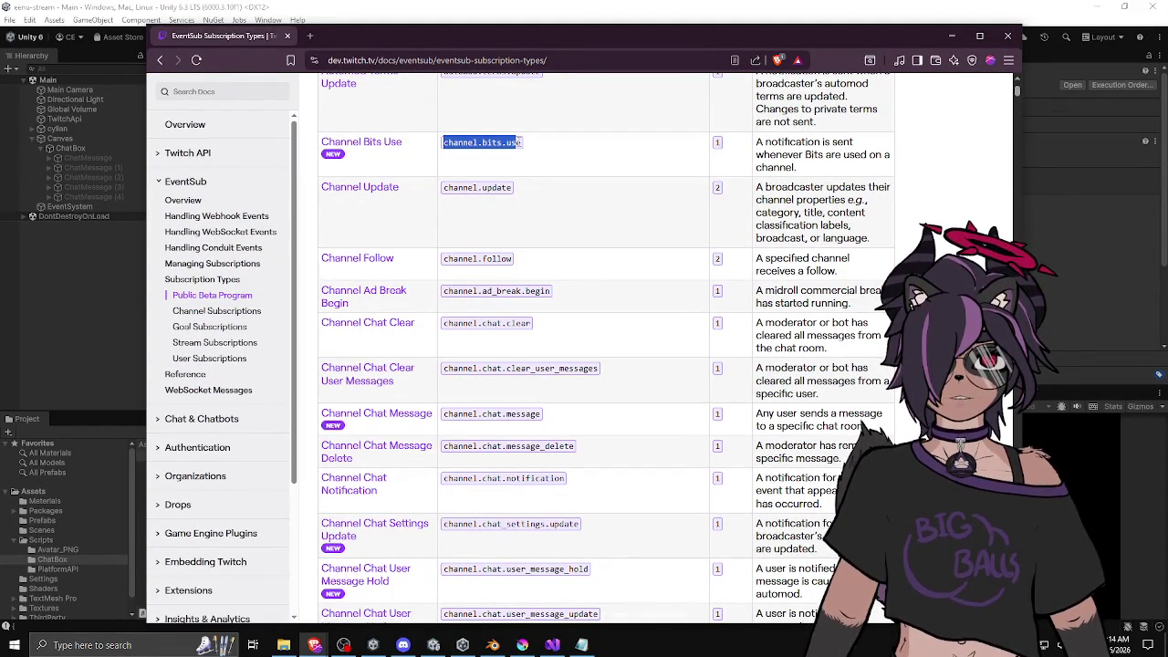
pyautogui.scroll(-2, 429, 233)
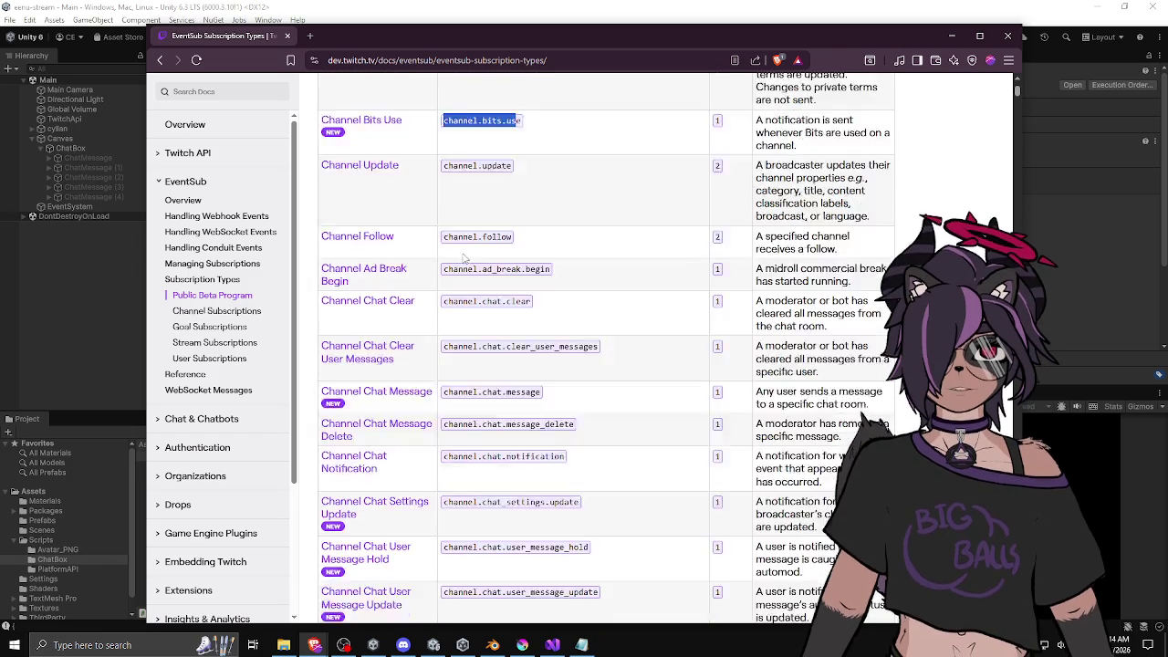
pyautogui.scroll(-5, 415, 203)
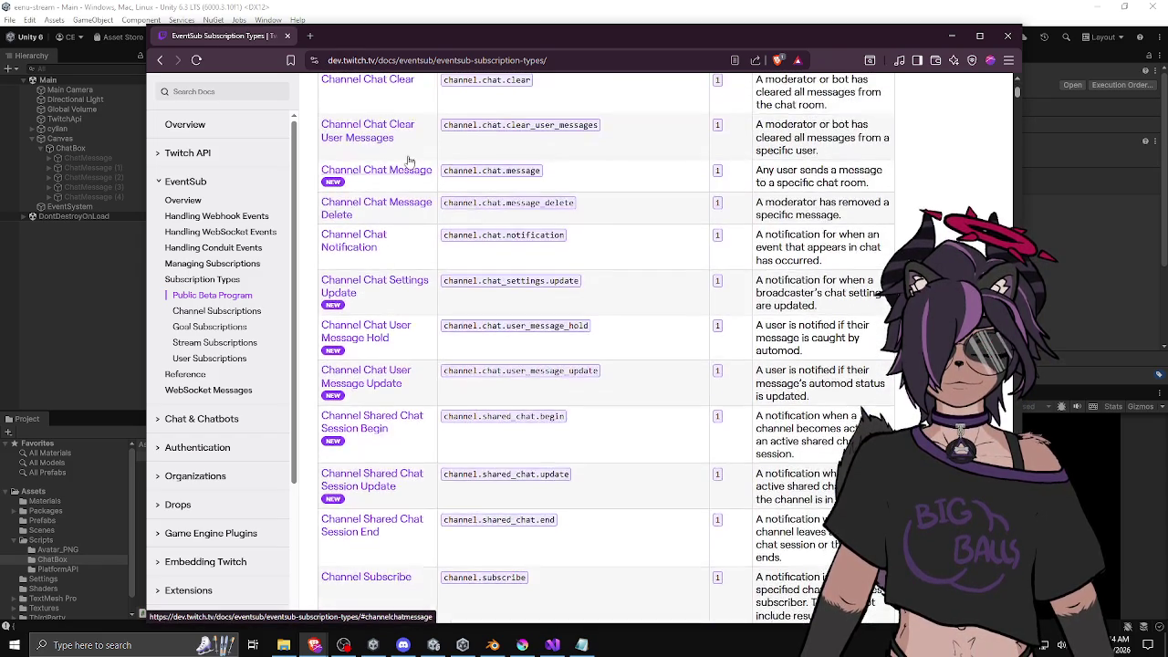
pyautogui.scroll(-2, 449, 199)
pyautogui.scroll(1, 456, 219)
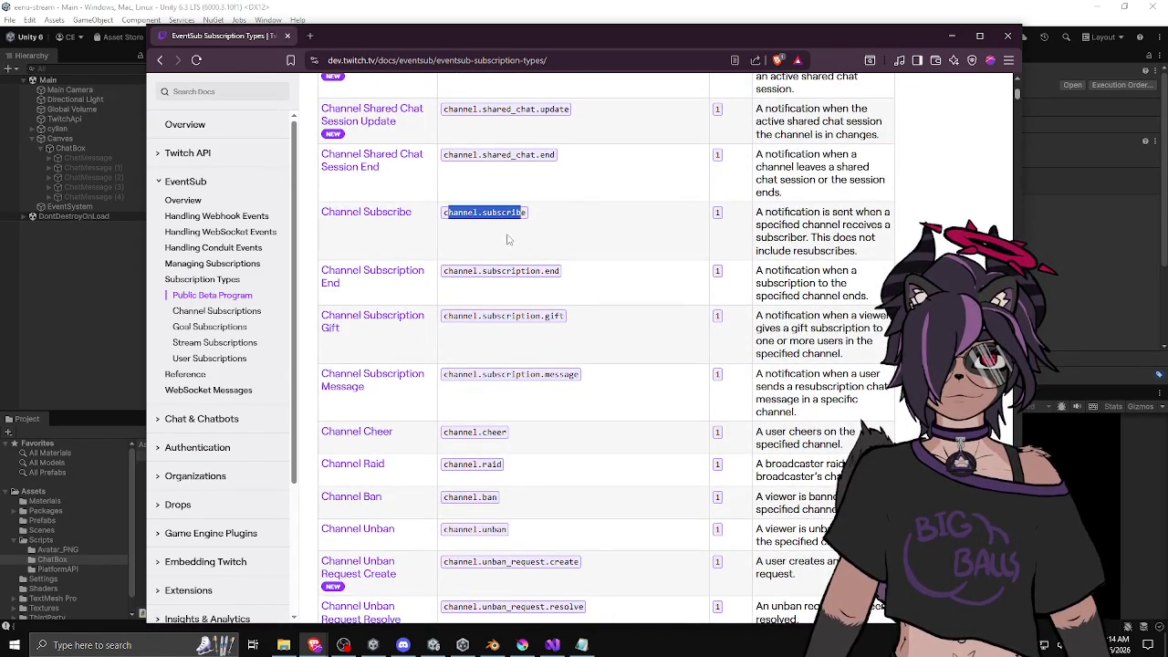
pyautogui.scroll(-3, 509, 237)
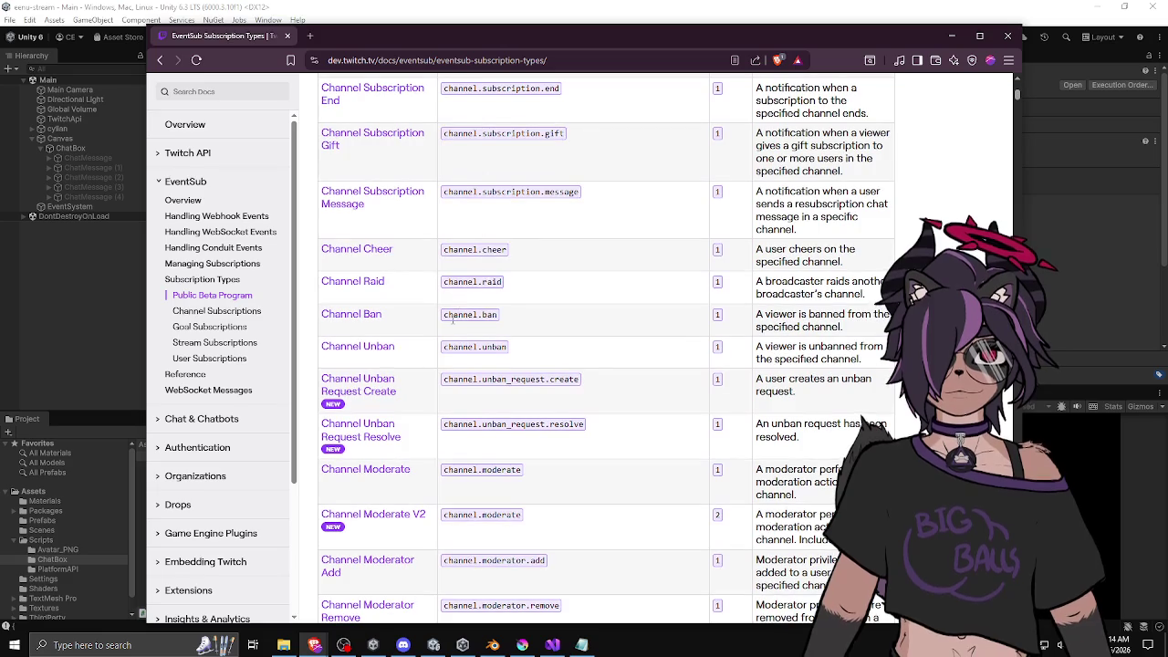
pyautogui.scroll(1, 474, 276)
pyautogui.scroll(-16, 472, 310)
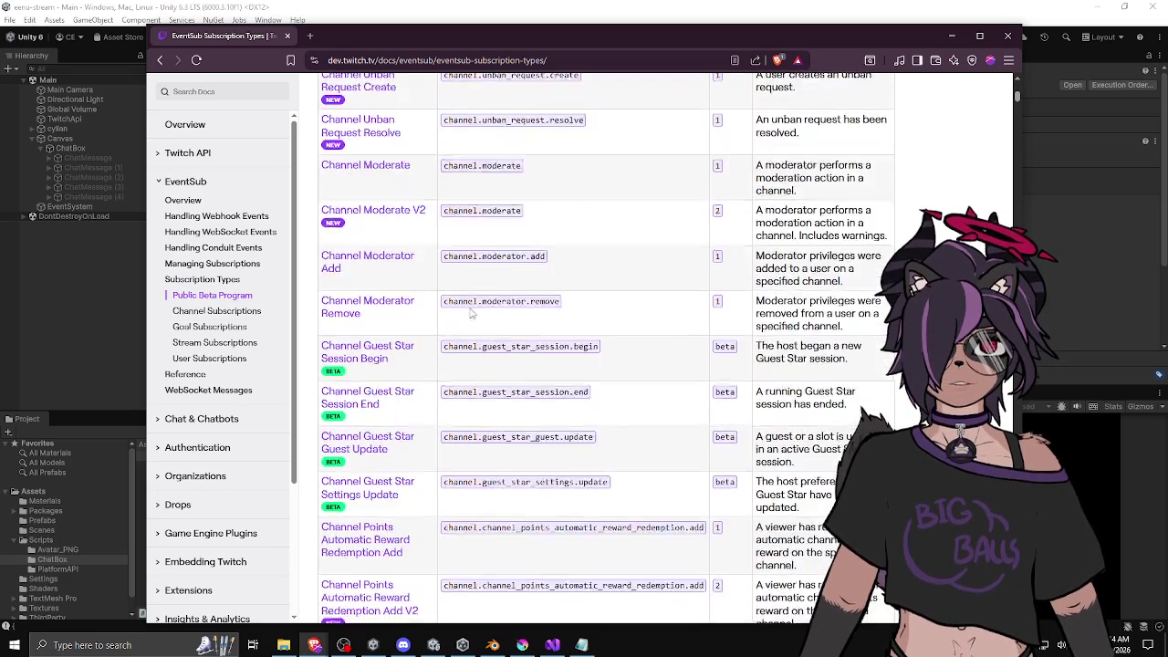
pyautogui.scroll(-14, 474, 309)
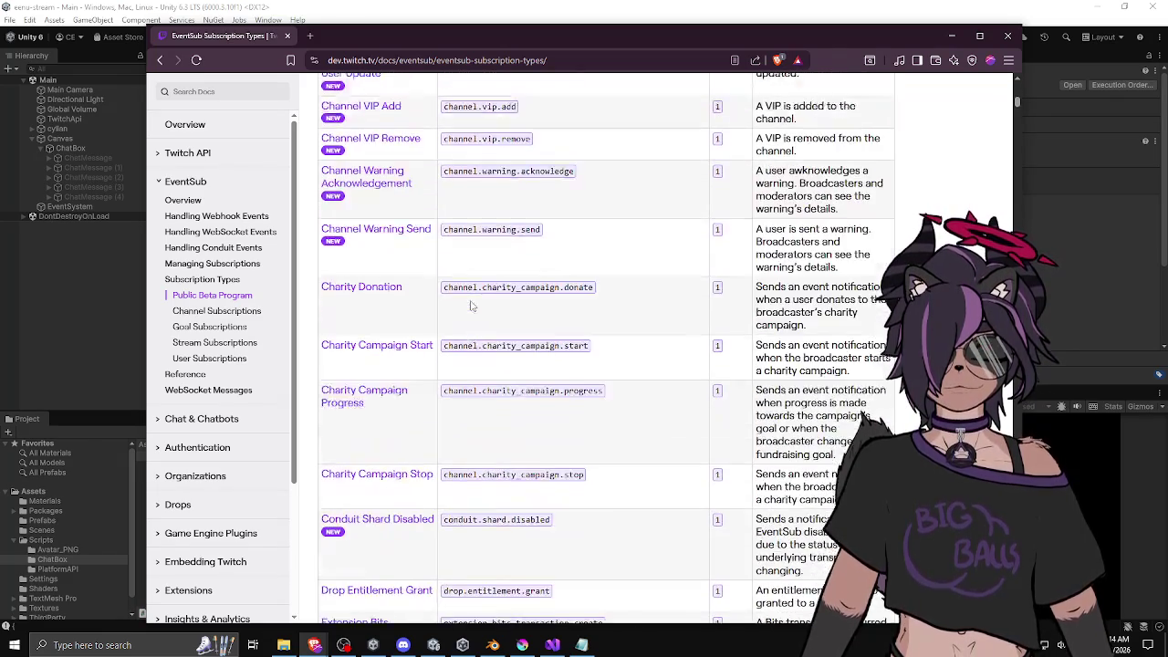
pyautogui.scroll(-6, 538, 272)
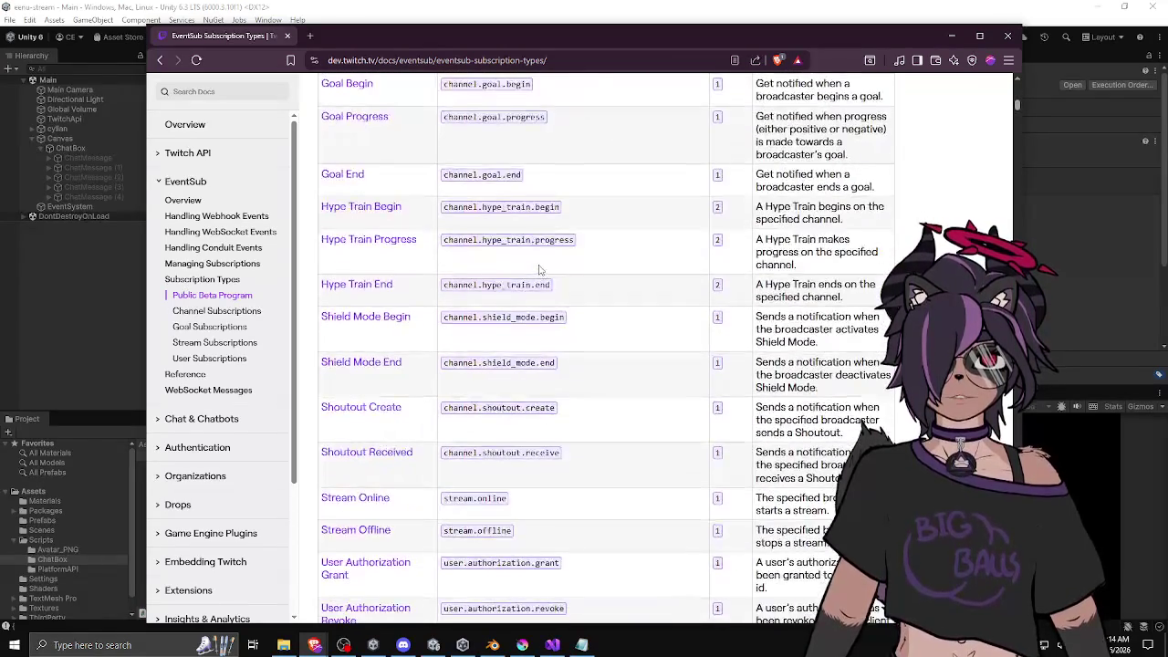
pyautogui.scroll(15, 538, 268)
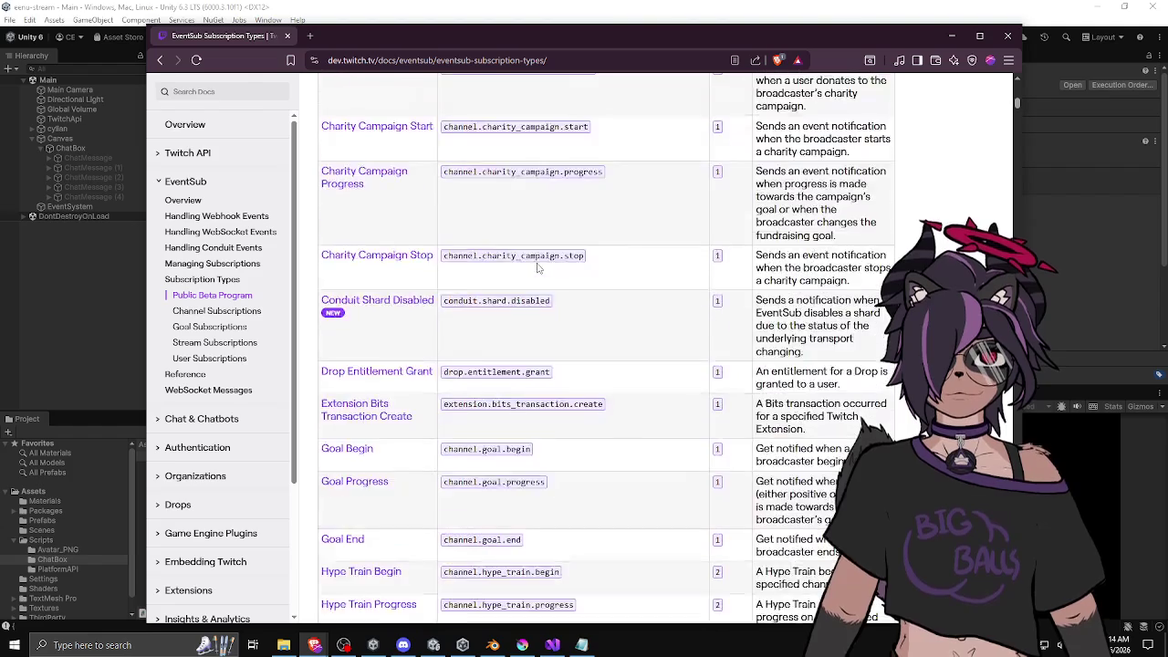
pyautogui.scroll(15, 538, 264)
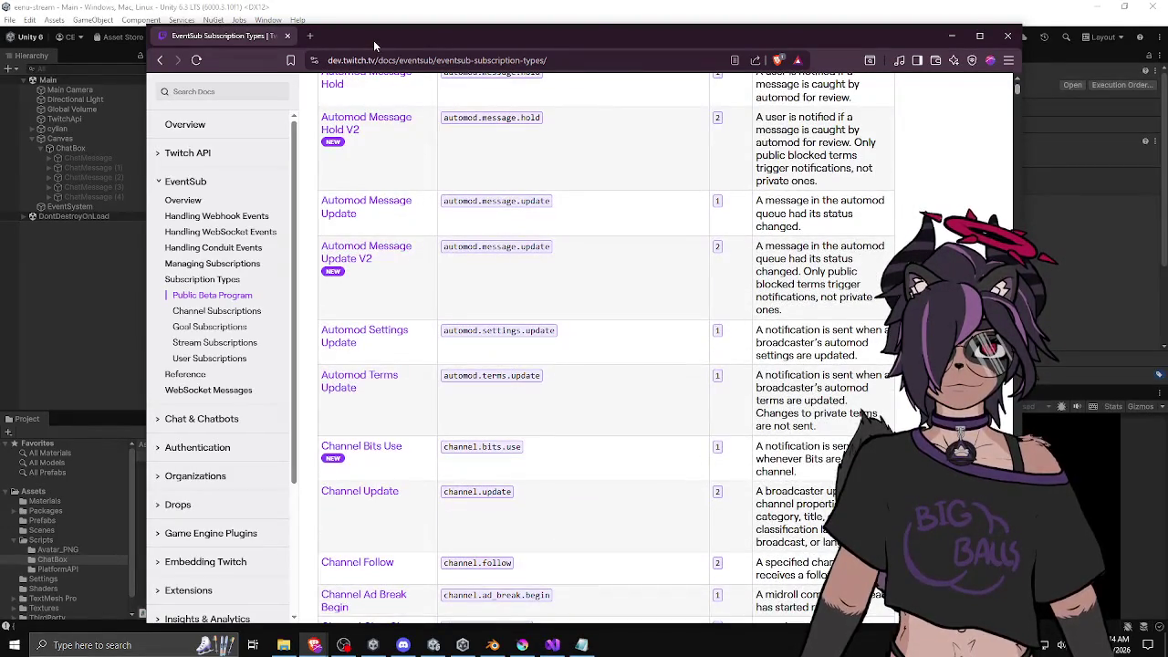
# - Glance at Unity, scan the subscription table again, then minimize the browser
pyautogui.hotkey('alt', 'Tab')
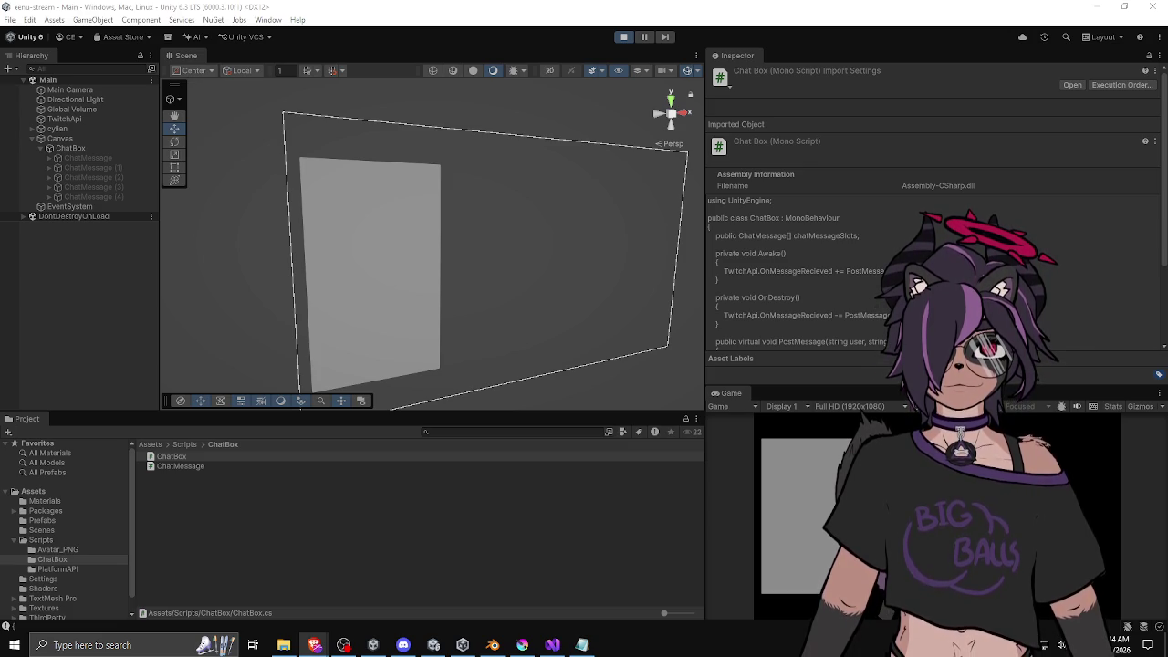
pyautogui.hotkey('alt', 'Tab')
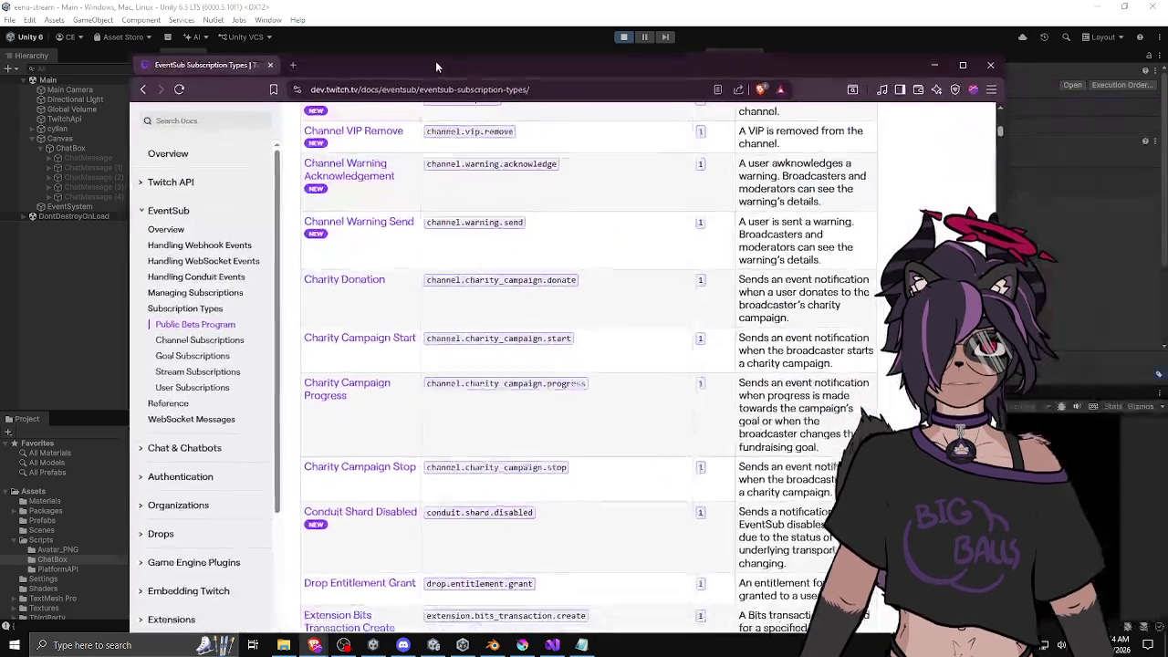
pyautogui.scroll(1, 377, 466)
pyautogui.scroll(4, 377, 466)
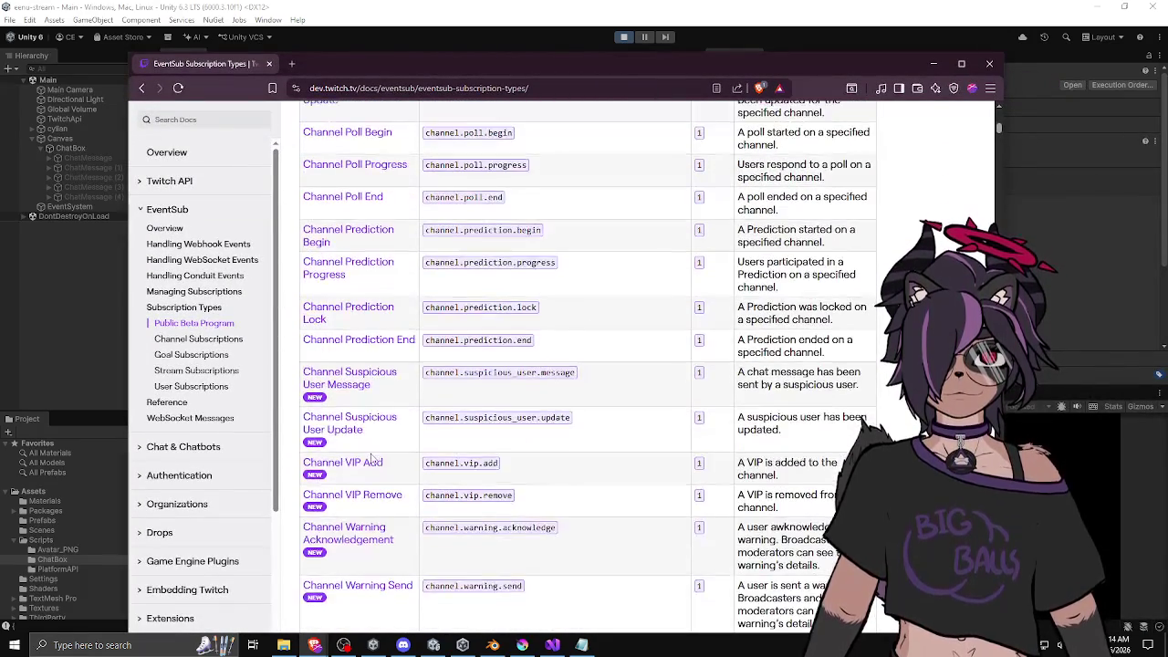
pyautogui.scroll(-5, 378, 461)
pyautogui.scroll(5, 378, 459)
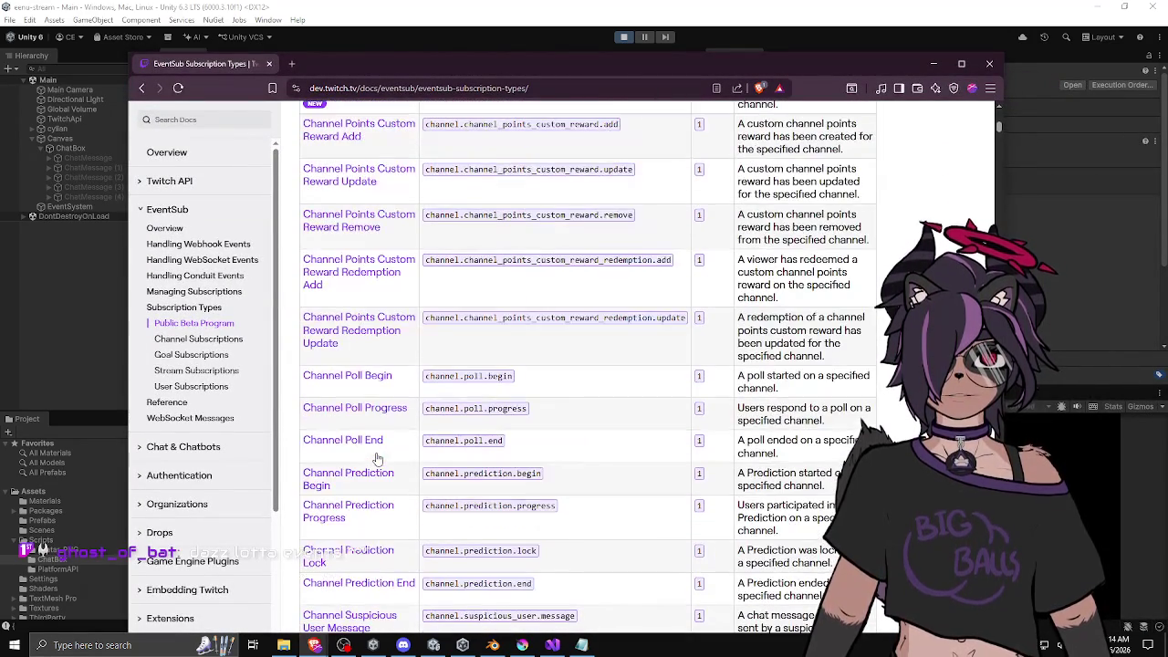
pyautogui.scroll(2, 356, 384)
pyautogui.scroll(-4, 365, 385)
pyautogui.scroll(1, 384, 386)
pyautogui.scroll(-3, 403, 387)
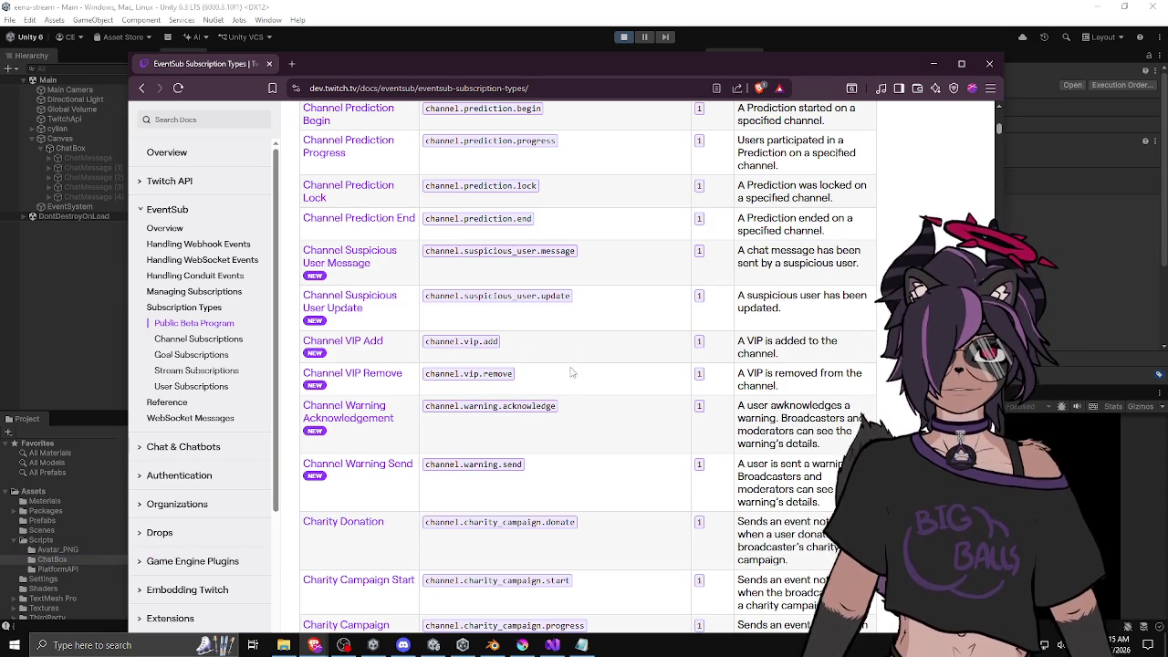
pyautogui.scroll(-10, 568, 369)
pyautogui.scroll(10, 568, 370)
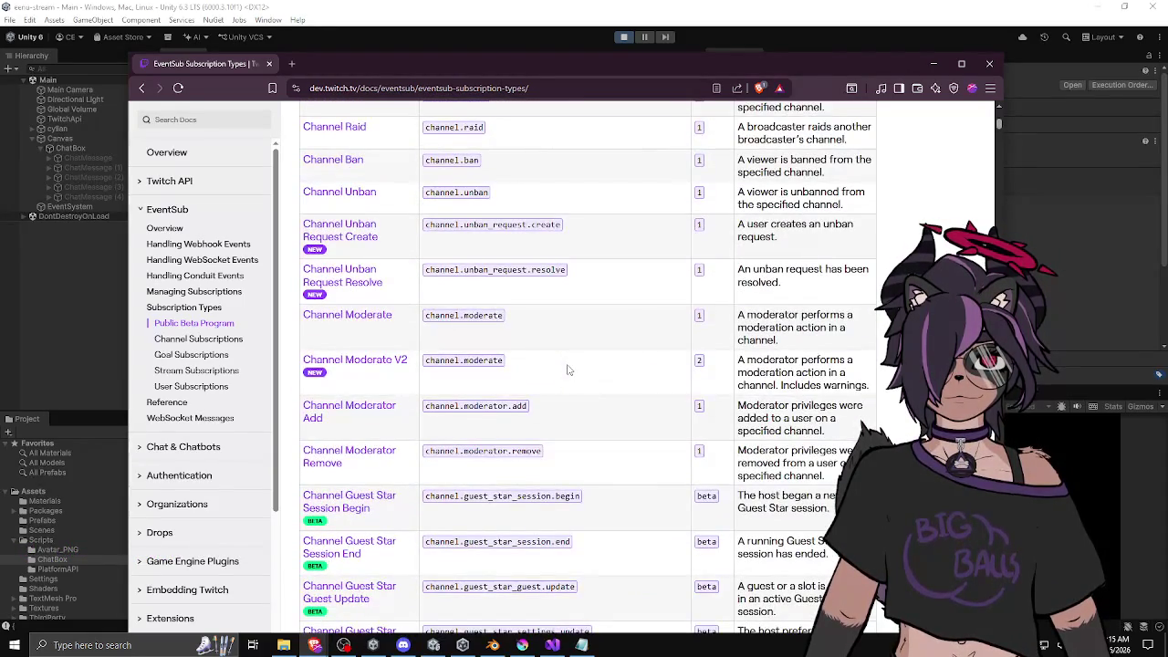
pyautogui.scroll(5, 568, 369)
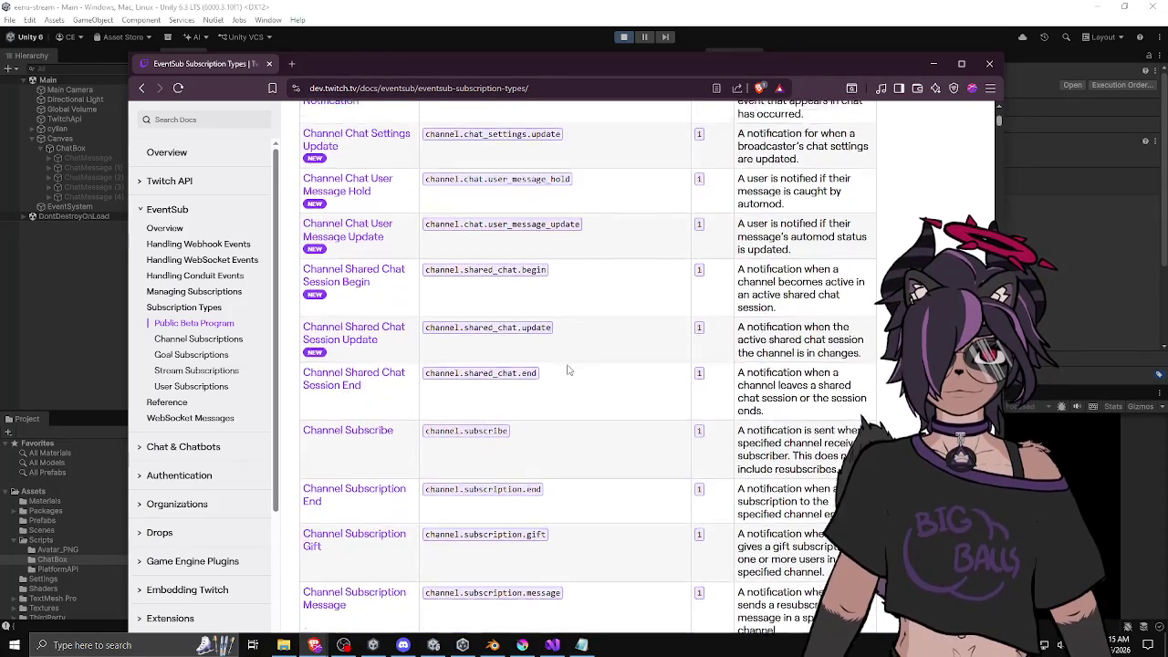
pyautogui.scroll(1, 575, 367)
pyautogui.press('super+Down')
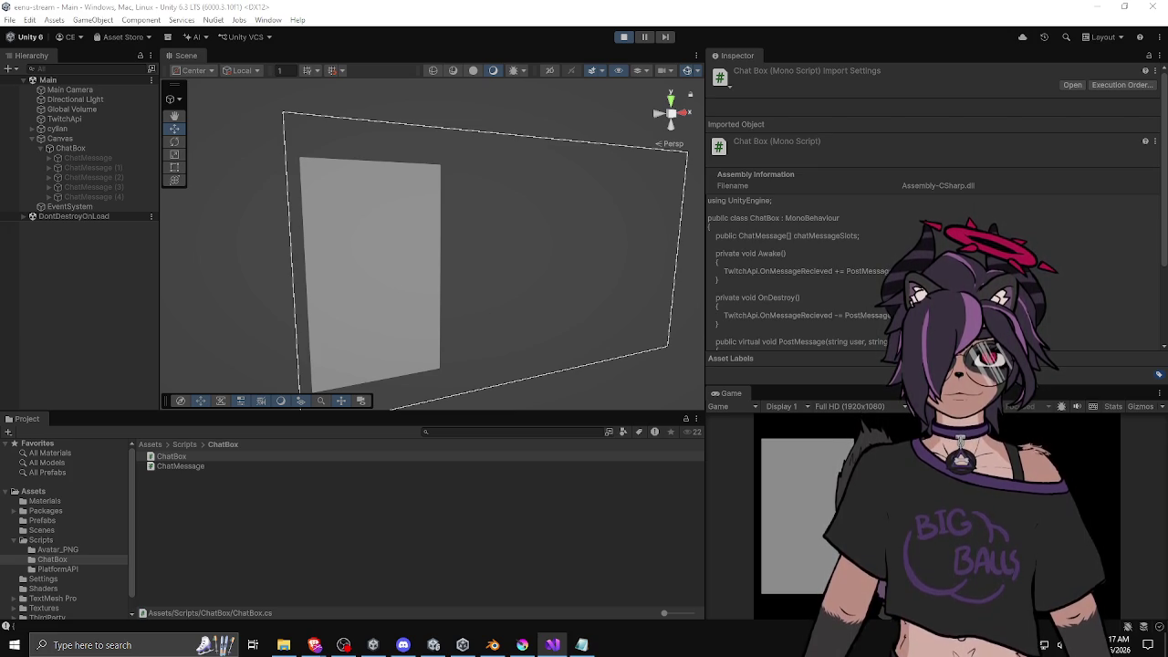
pyautogui.hotkey('alt', 'Tab')
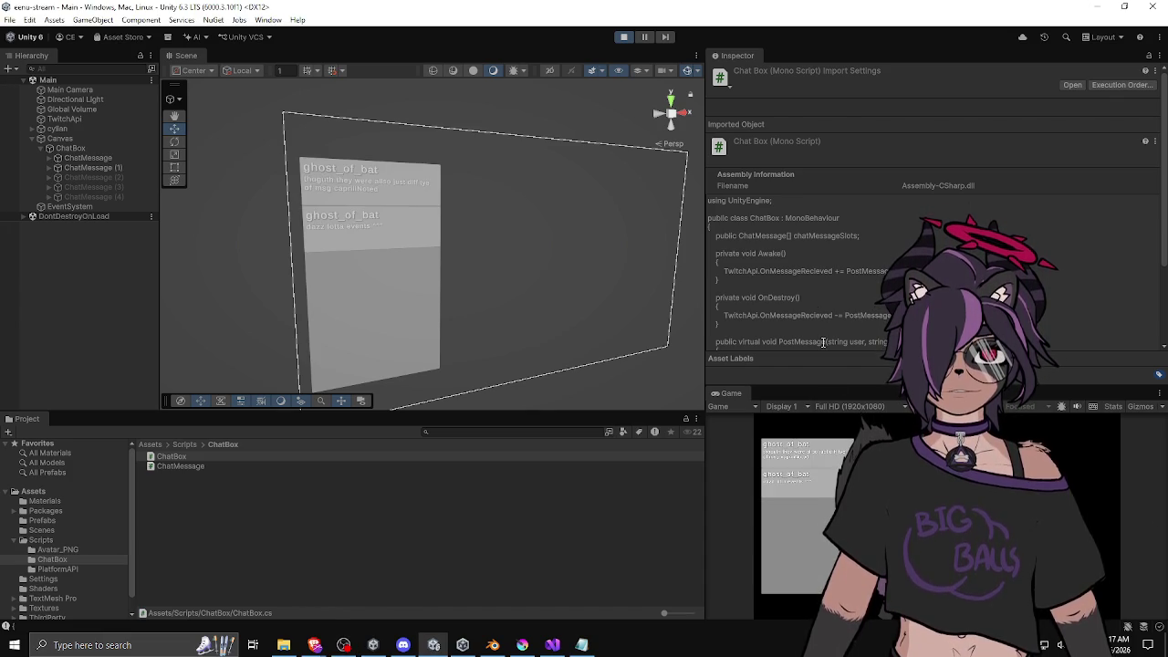
# - Widen the Inspector and scroll the ChatBox script preview down to PostMessage
pyautogui.moveTo(704, 223)
pyautogui.mouseDown()
pyautogui.moveTo(685, 228)
pyautogui.moveTo(700, 233)
pyautogui.mouseUp()
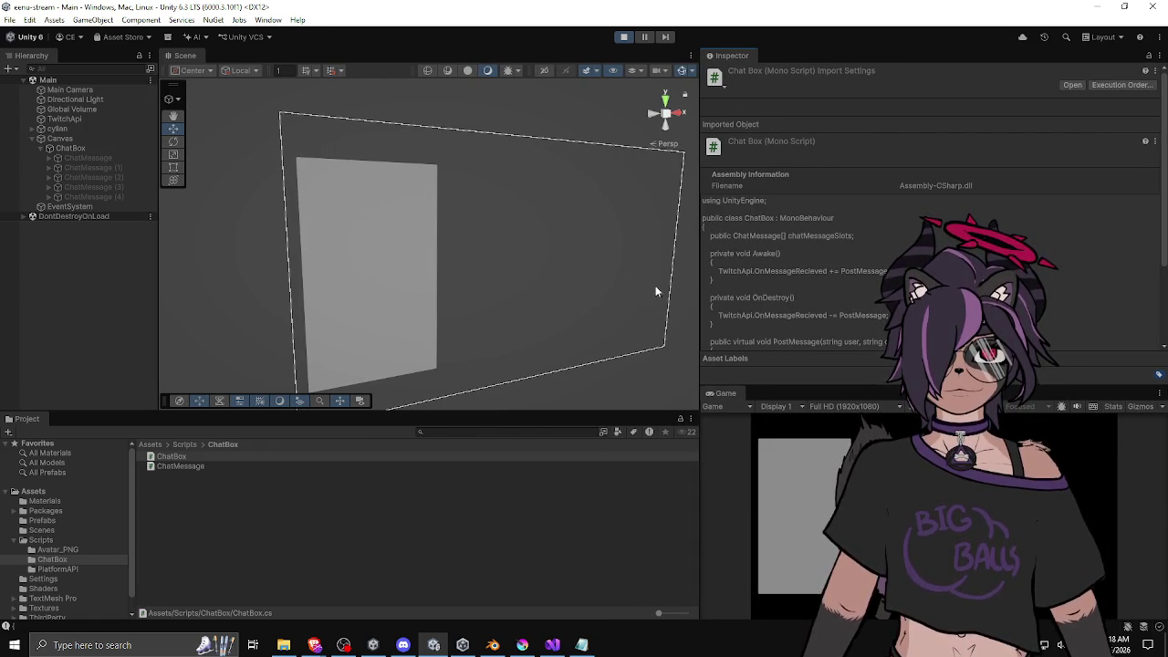
pyautogui.scroll(-4, 793, 228)
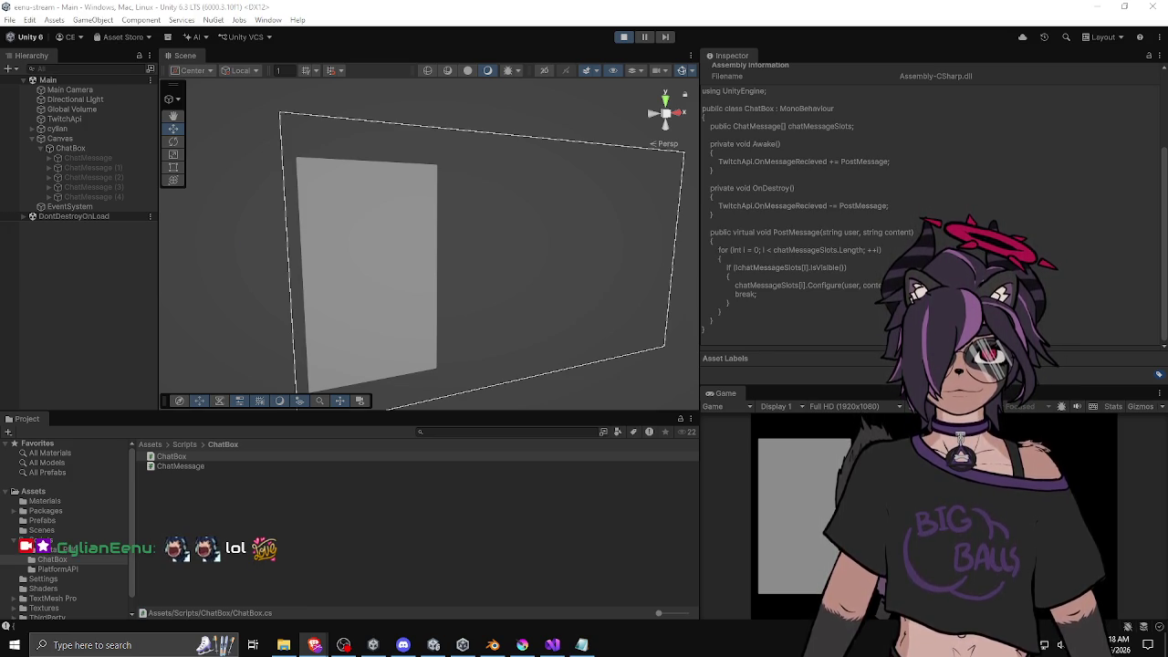
# - Back in Unity, deselect the ChatBox script so the Inspector is cleared
pyautogui.hotkey('alt', 'Tab')
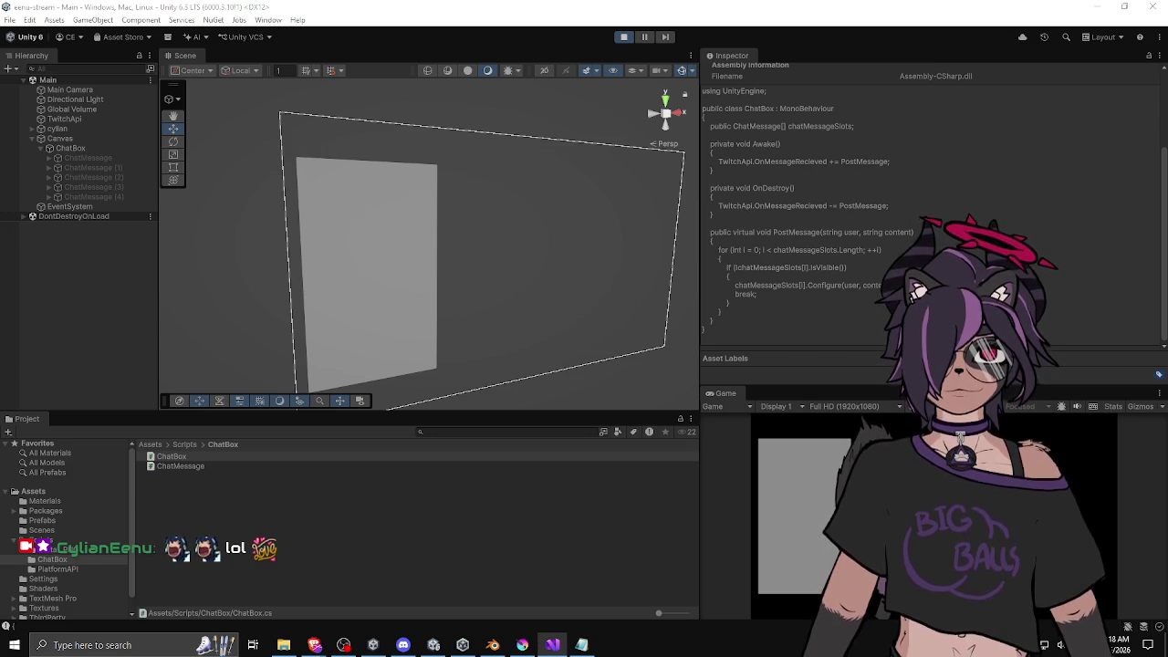
pyautogui.click(890, 406)
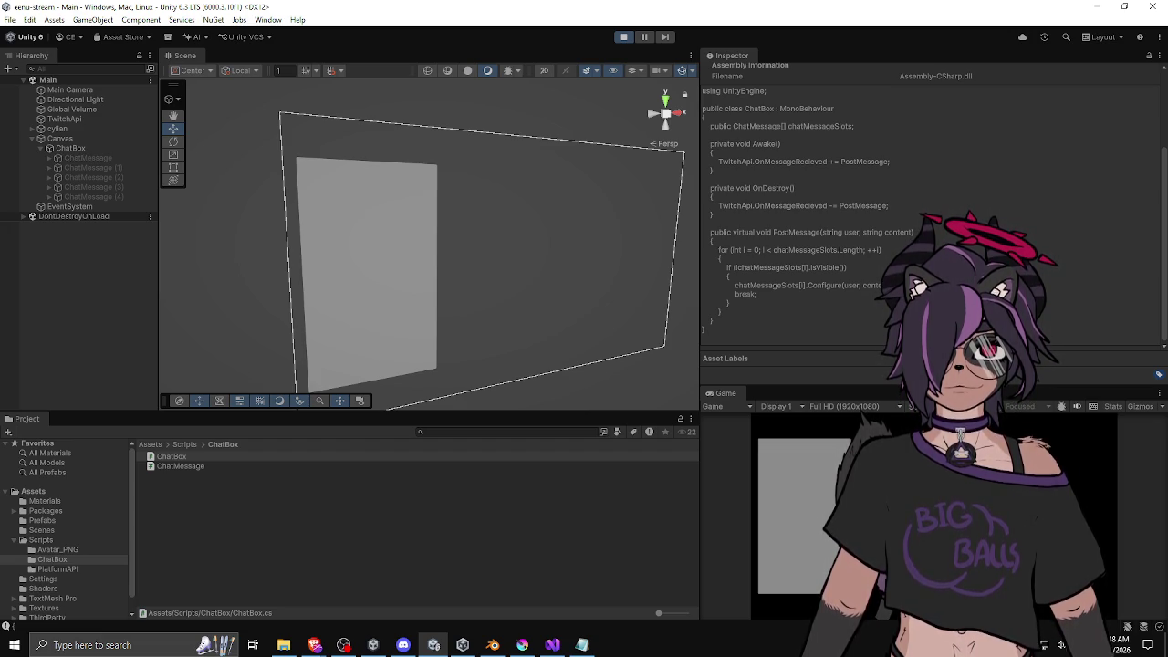
pyautogui.click(602, 501)
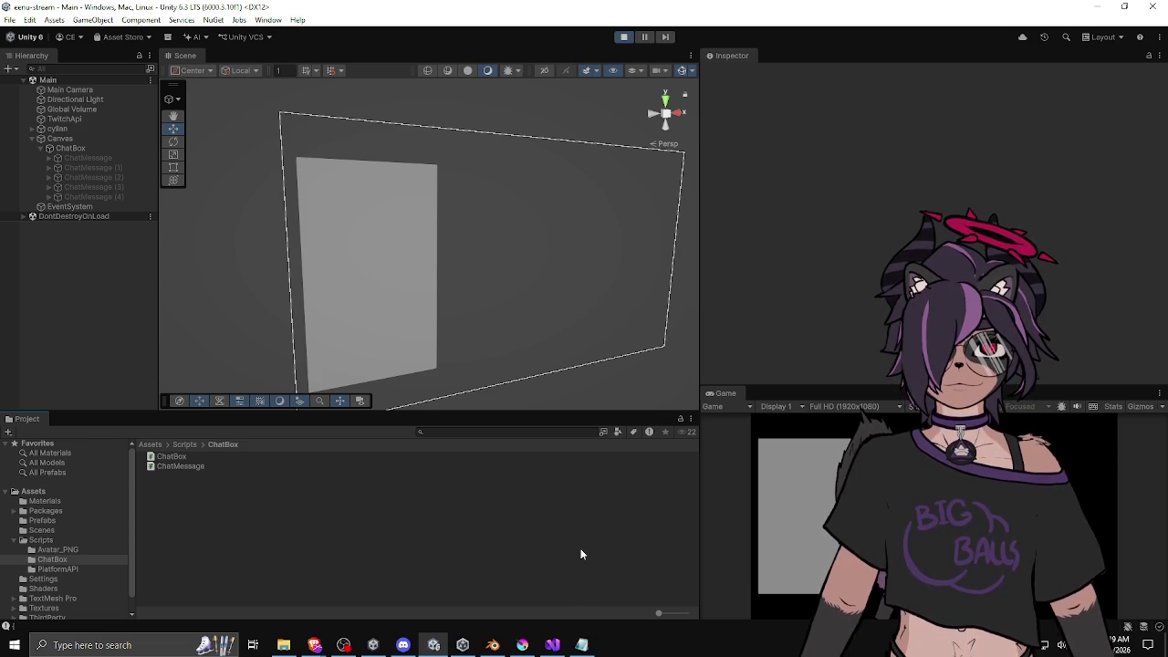
# - Launch Visual Studio Code via the Start search for 'code' and switch between it and Unity
pyautogui.press('super')
pyautogui.write('code')
pyautogui.press('Return')
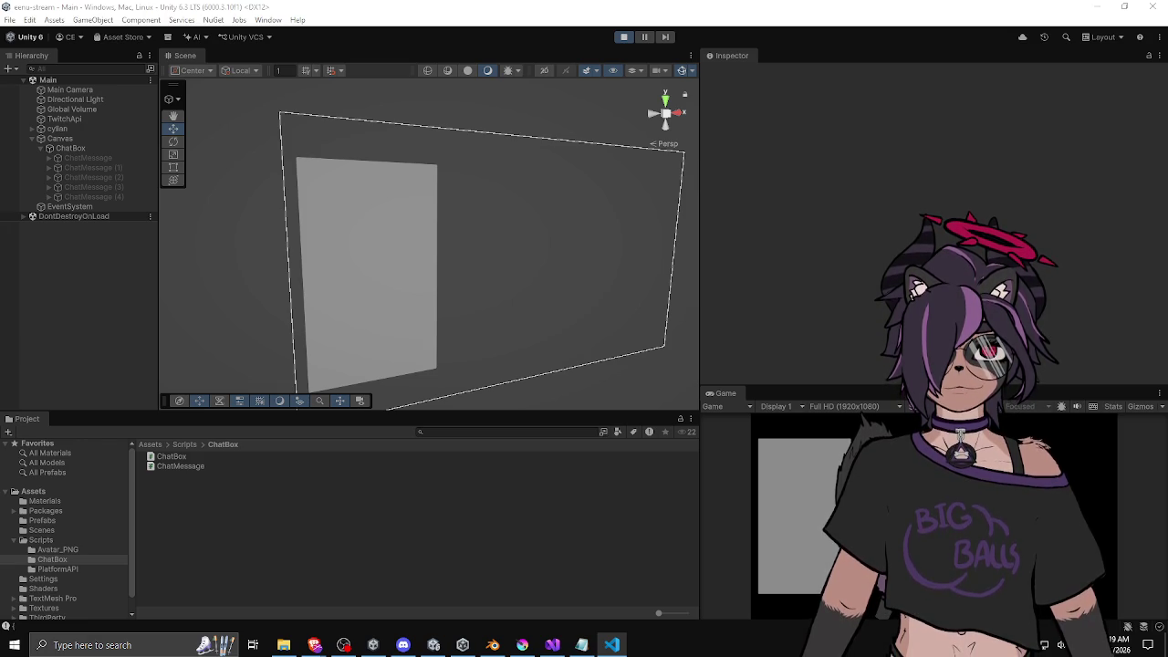
pyautogui.hotkey('alt', 'Tab')
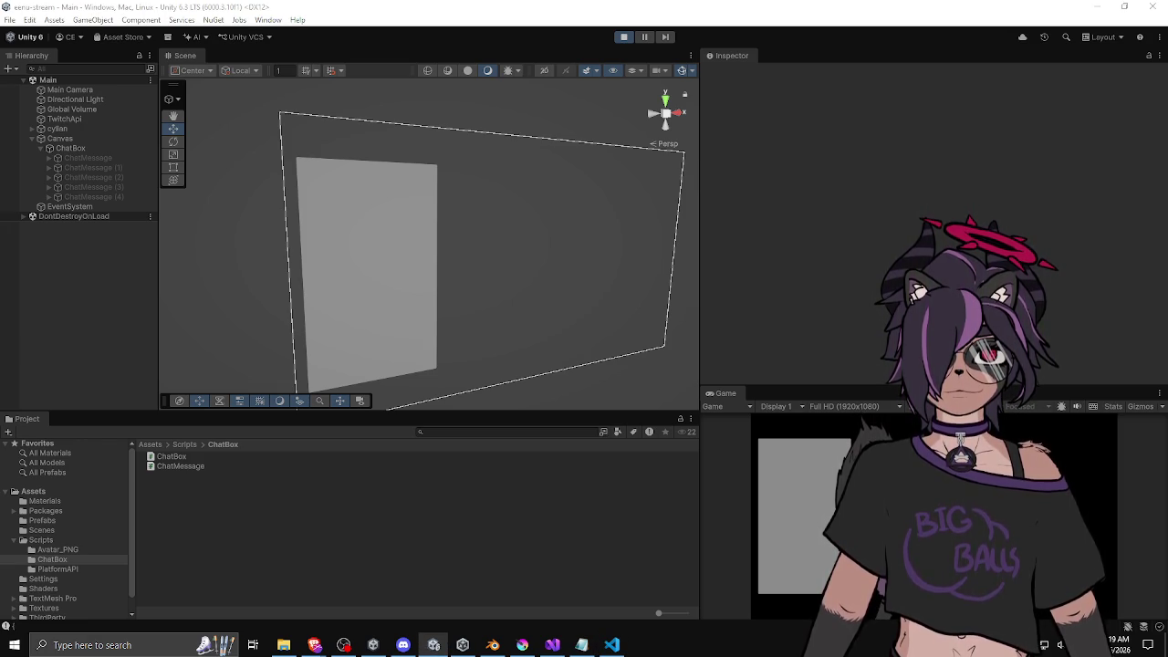
pyautogui.hotkey('alt', 'Tab')
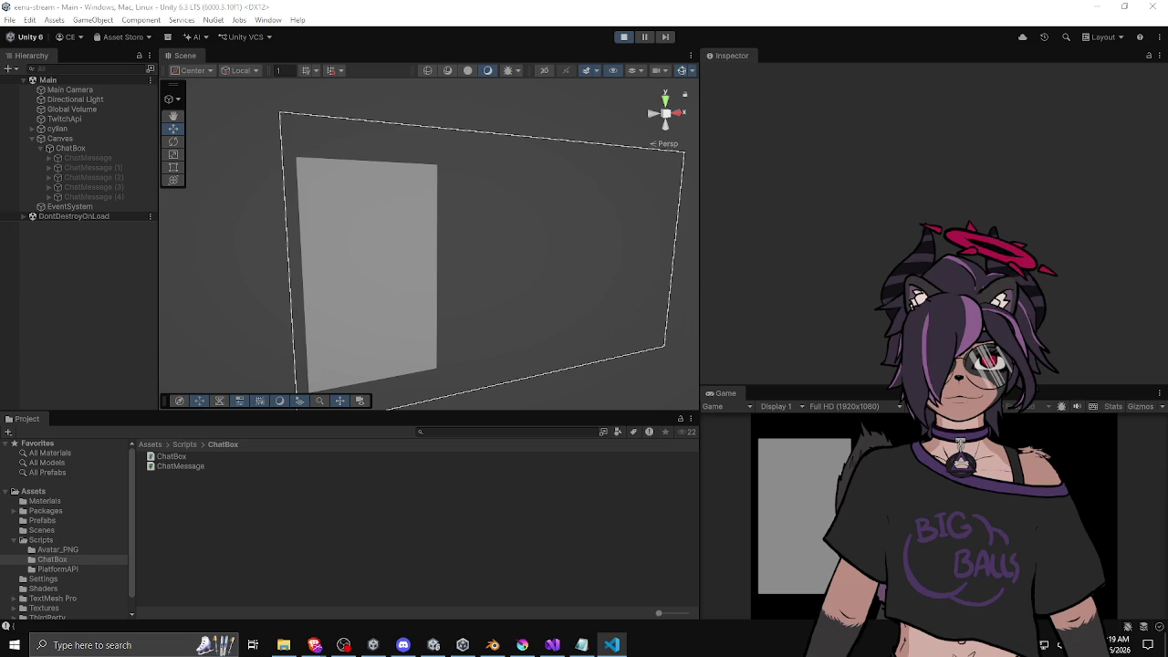
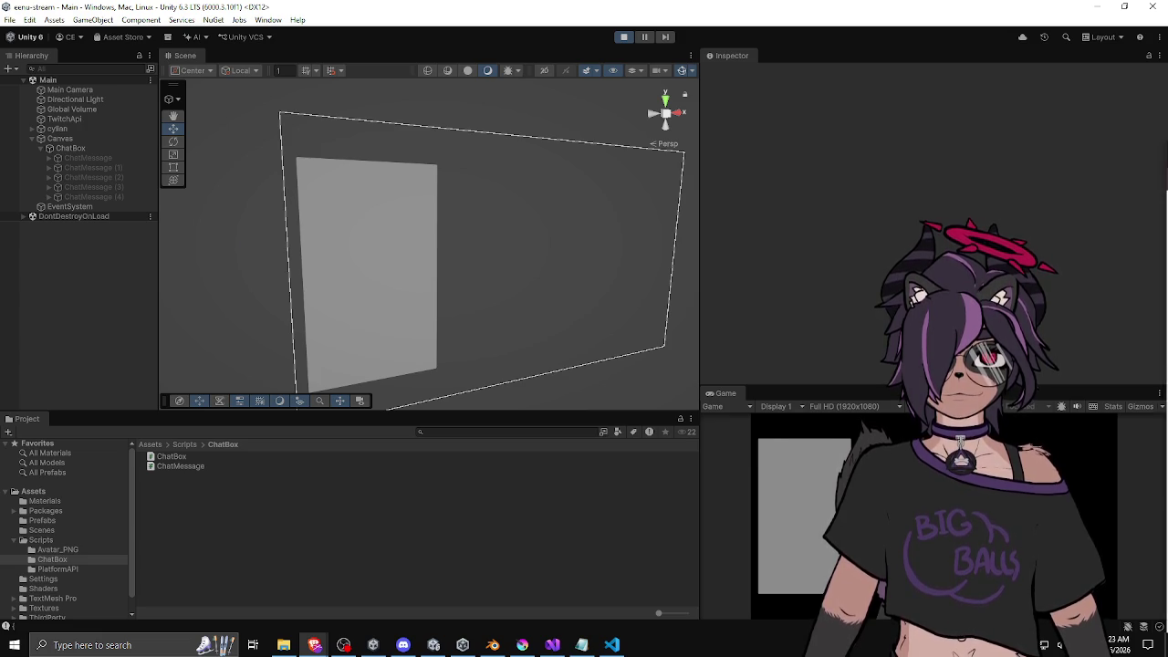
# - Switch to the Brave window showing the Twitch EventSub subscription types page
pyautogui.hotkey('alt', 'Tab')
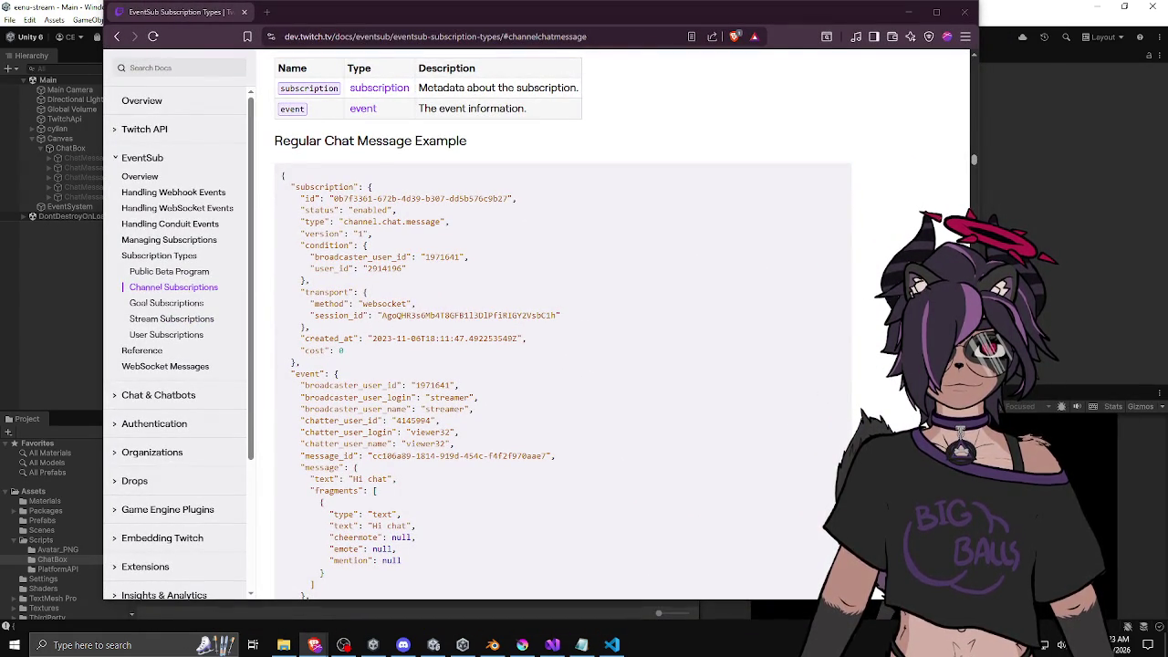
# - Scroll to the Regular Chat Message Example and select the message.text value 'Hi chat'
pyautogui.hotkey('alt', 'Tab')
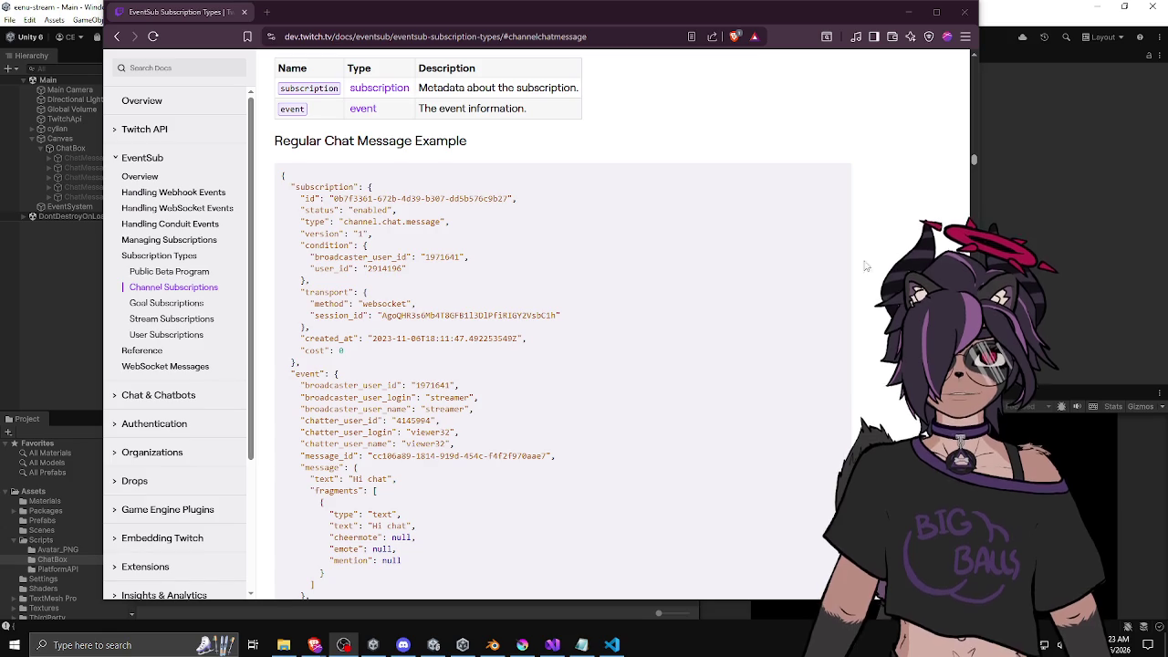
pyautogui.scroll(1, 511, 369)
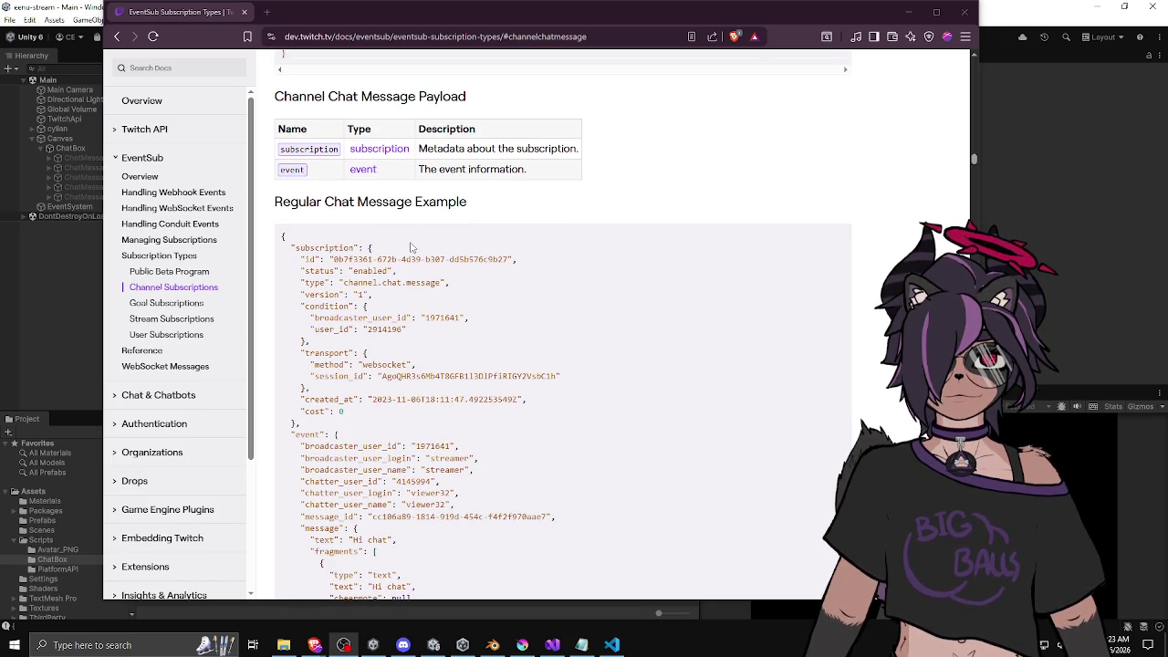
pyautogui.scroll(-2, 409, 244)
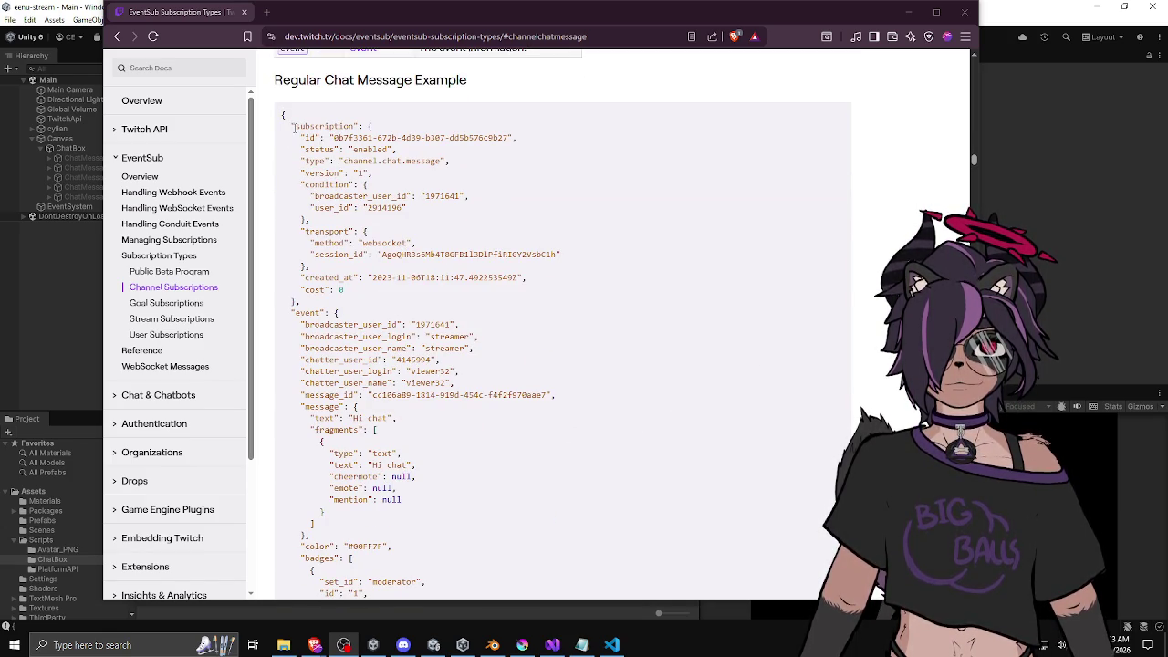
pyautogui.scroll(-2, 294, 126)
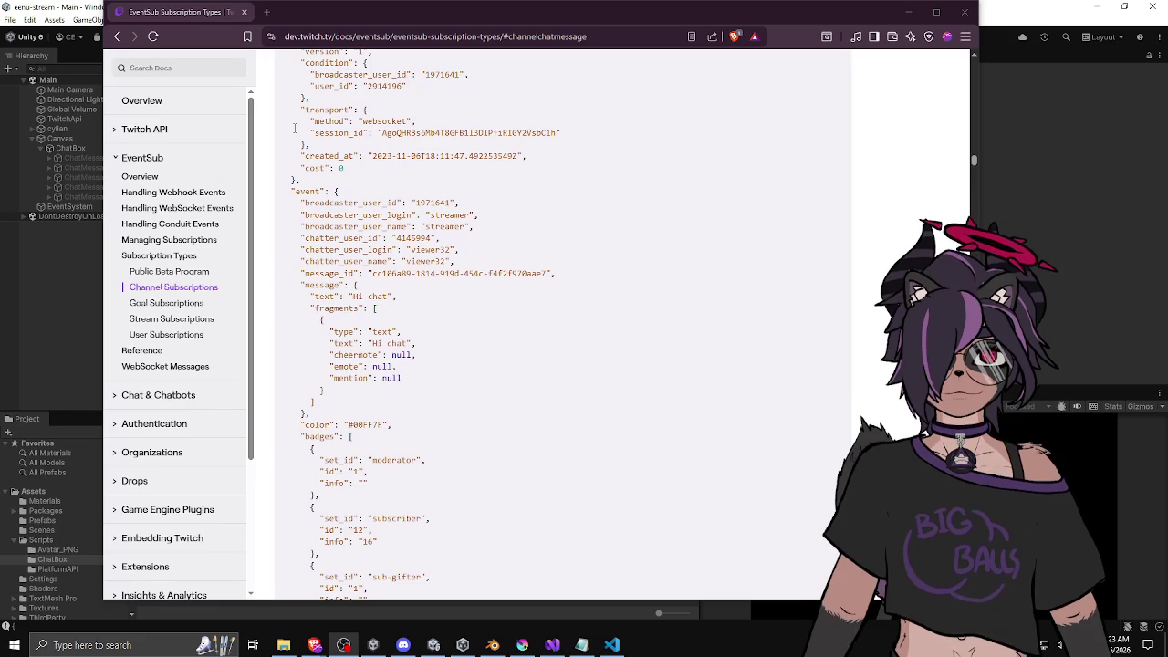
pyautogui.scroll(-1, 344, 157)
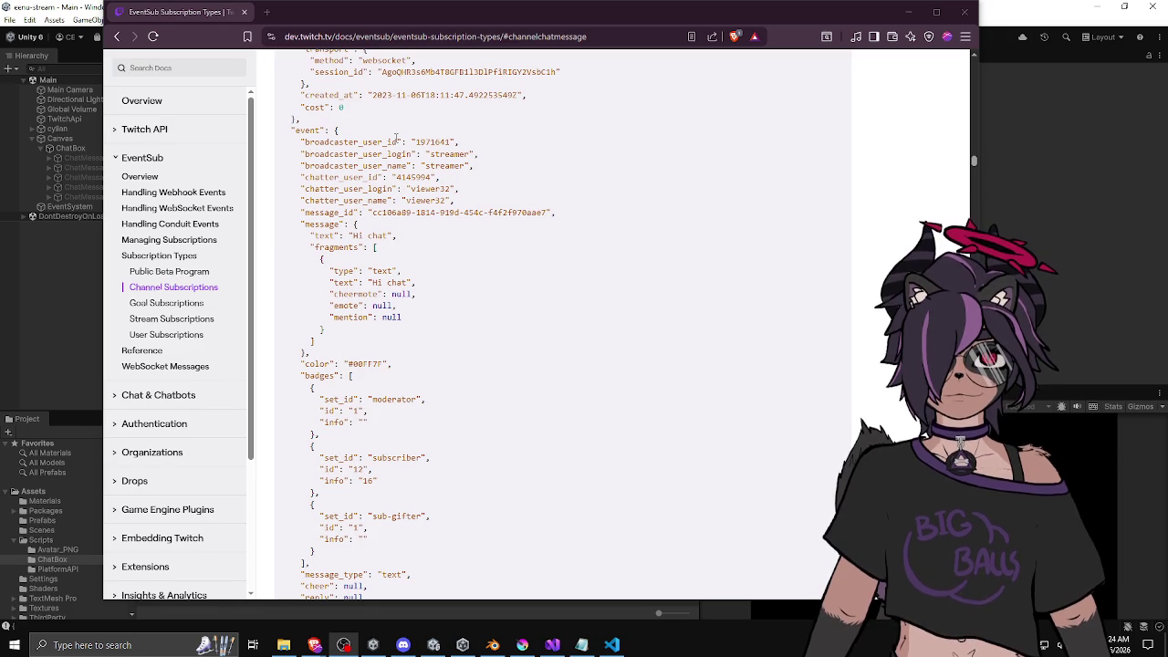
pyautogui.scroll(1, 397, 137)
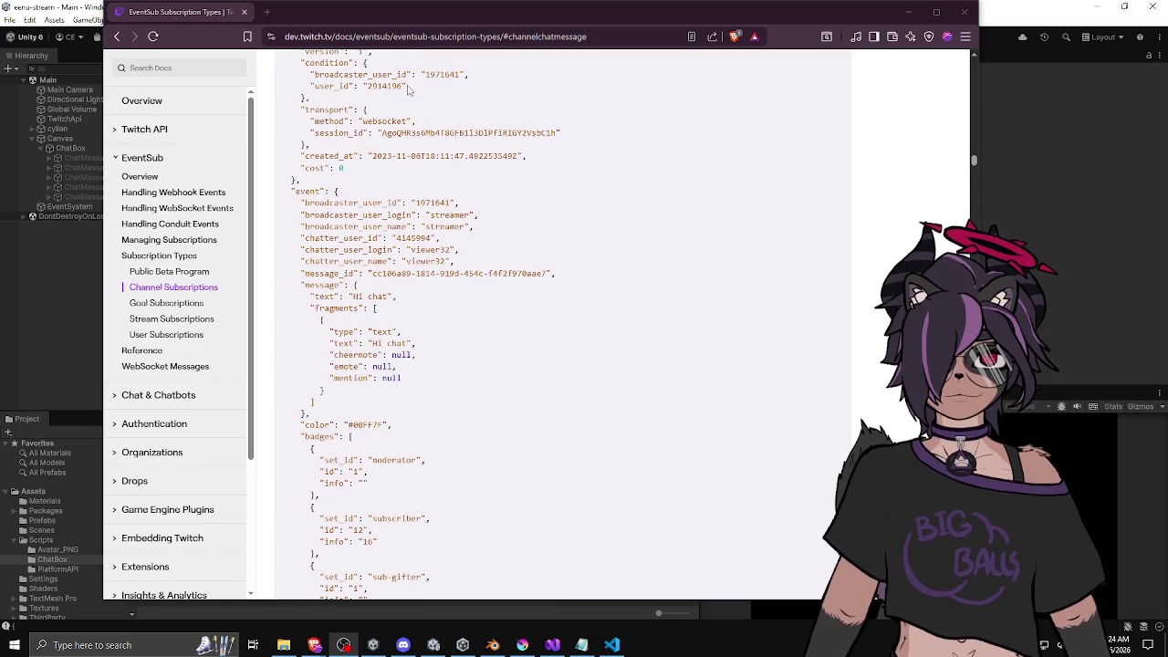
pyautogui.scroll(2, 410, 157)
pyautogui.scroll(-3, 355, 160)
pyautogui.moveTo(351, 236); pyautogui.dragTo(397, 237)
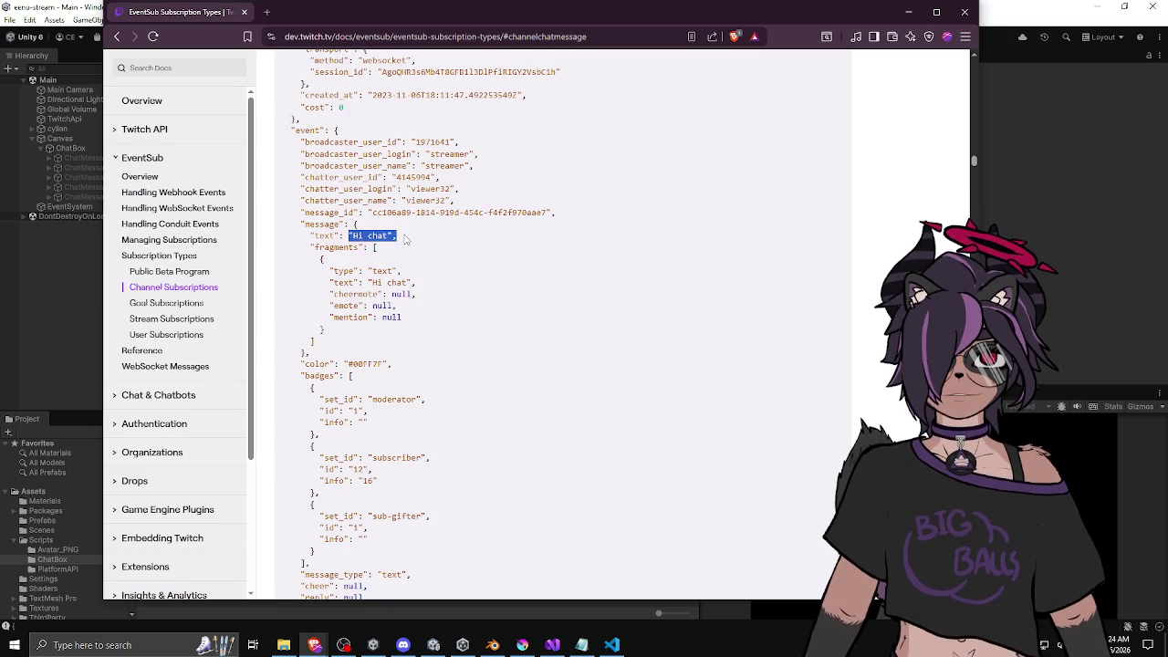
# - Clear the 'Hi chat' selection and scroll down through the message_delete section
pyautogui.click(395, 236)
pyautogui.scroll(3, 388, 228)
pyautogui.scroll(-7, 383, 222)
pyautogui.scroll(-5, 383, 221)
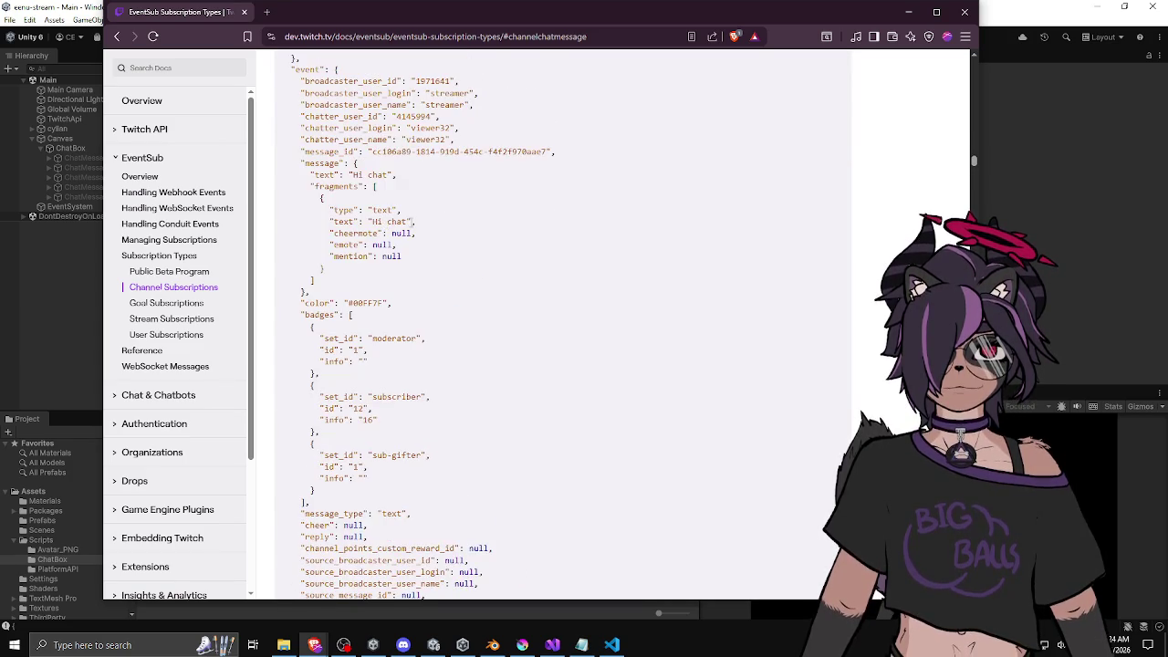
pyautogui.scroll(3, 470, 231)
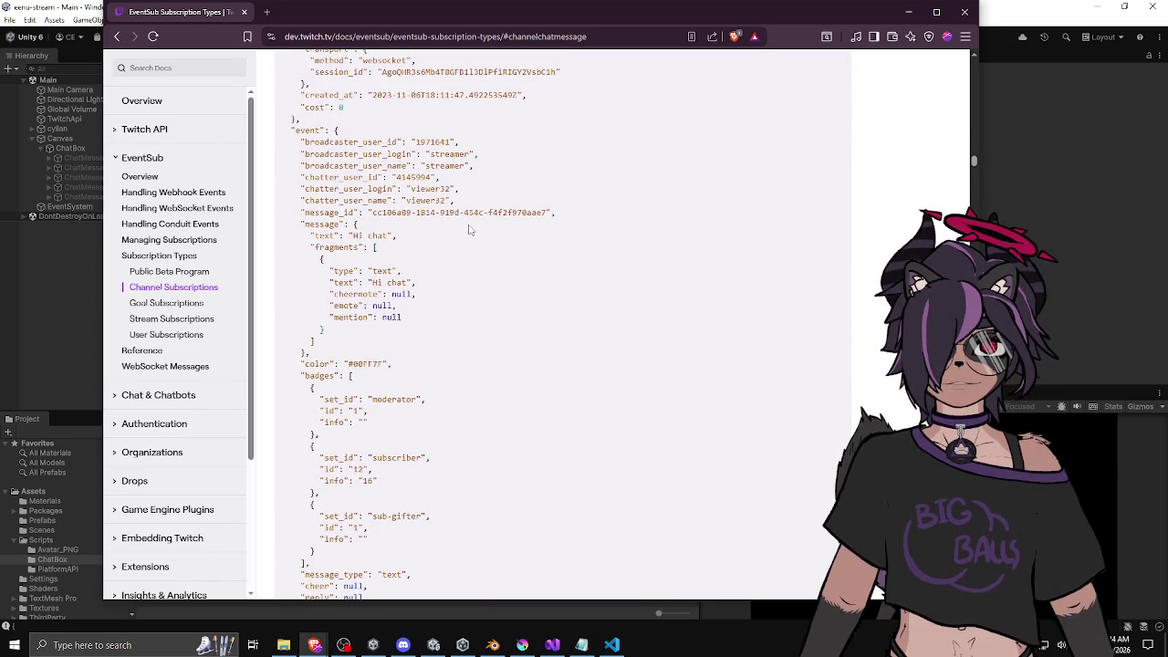
pyautogui.scroll(-3, 469, 229)
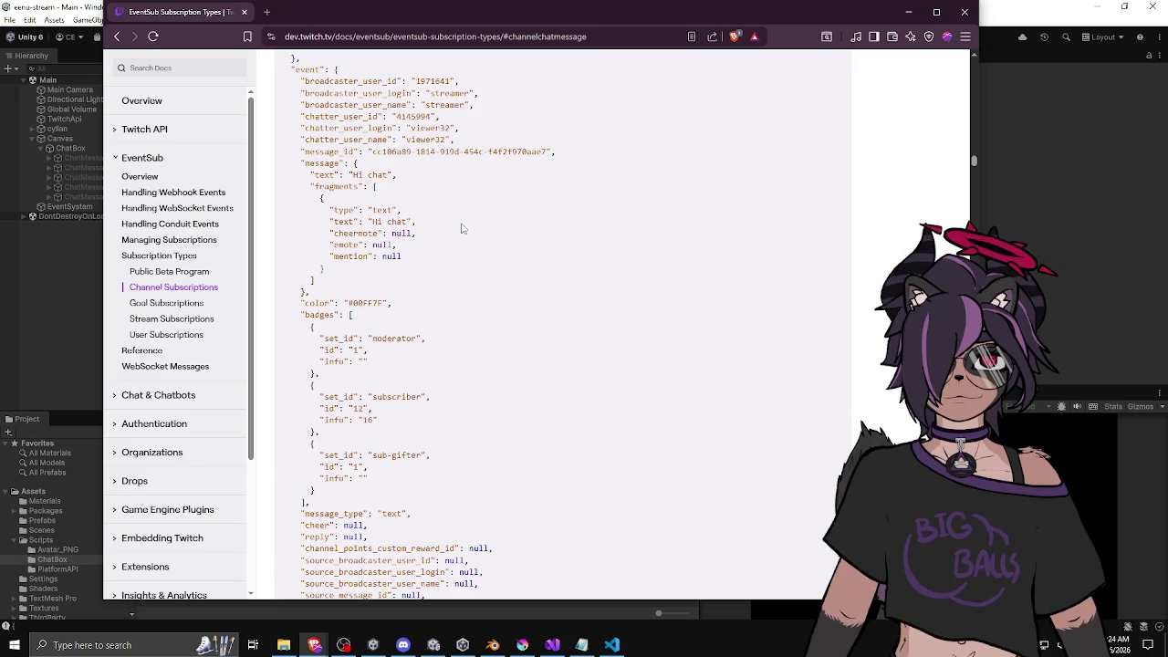
pyautogui.scroll(-2, 449, 227)
pyautogui.scroll(-3, 427, 227)
pyautogui.scroll(-7, 427, 228)
pyautogui.scroll(3, 427, 232)
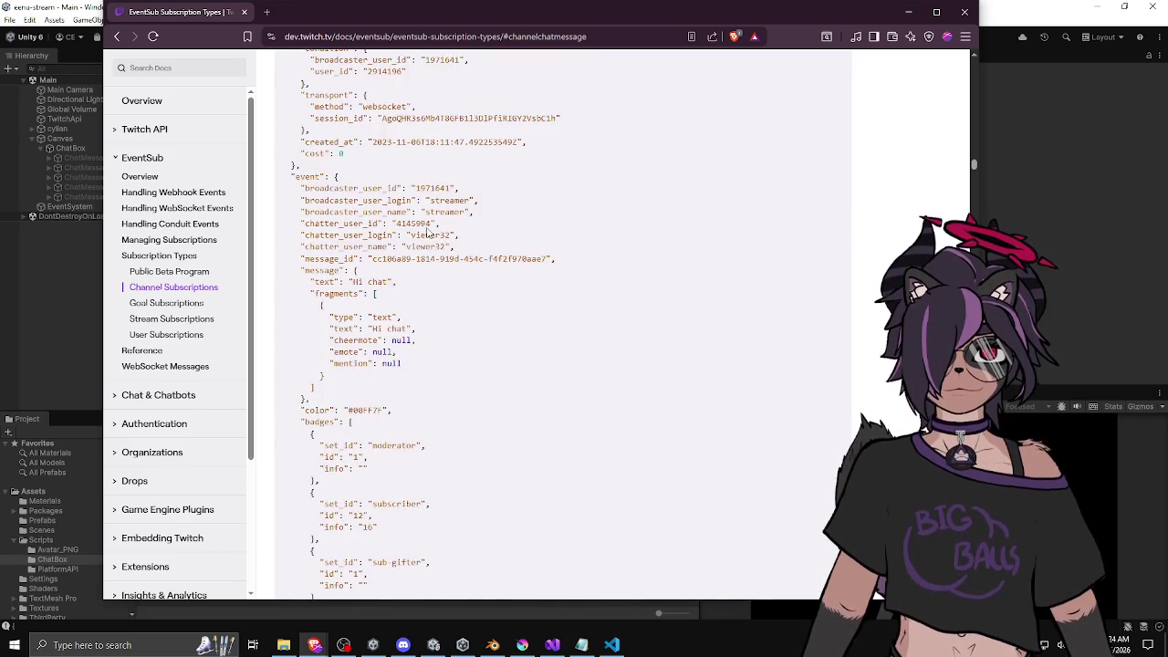
pyautogui.scroll(-4, 425, 228)
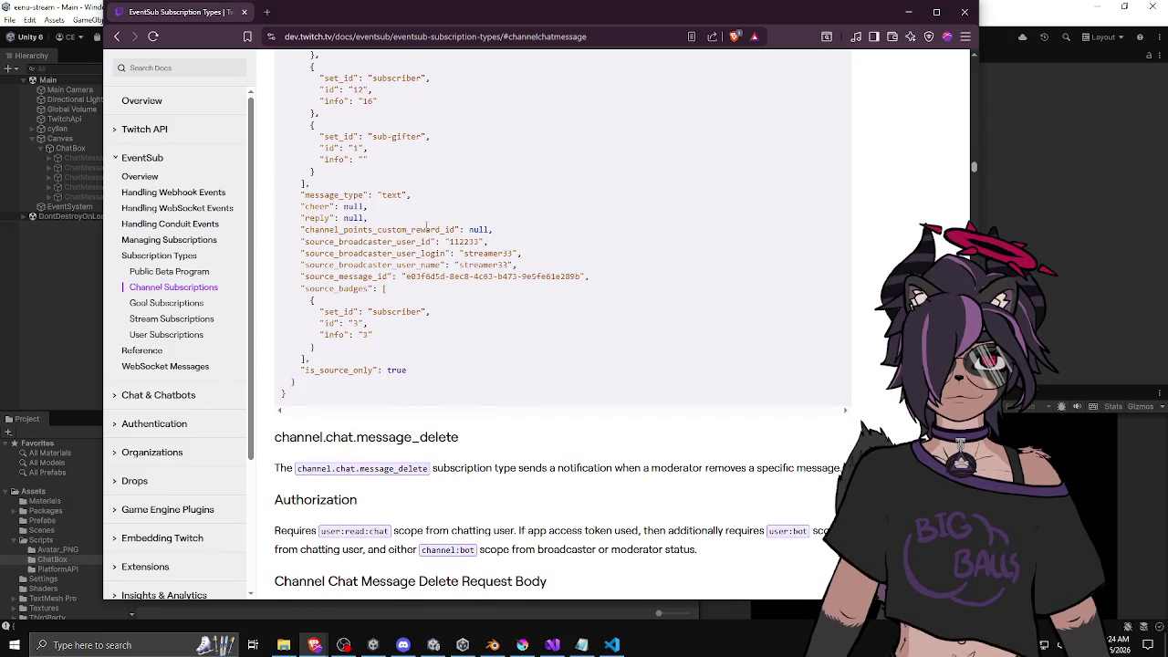
pyautogui.scroll(10, 426, 225)
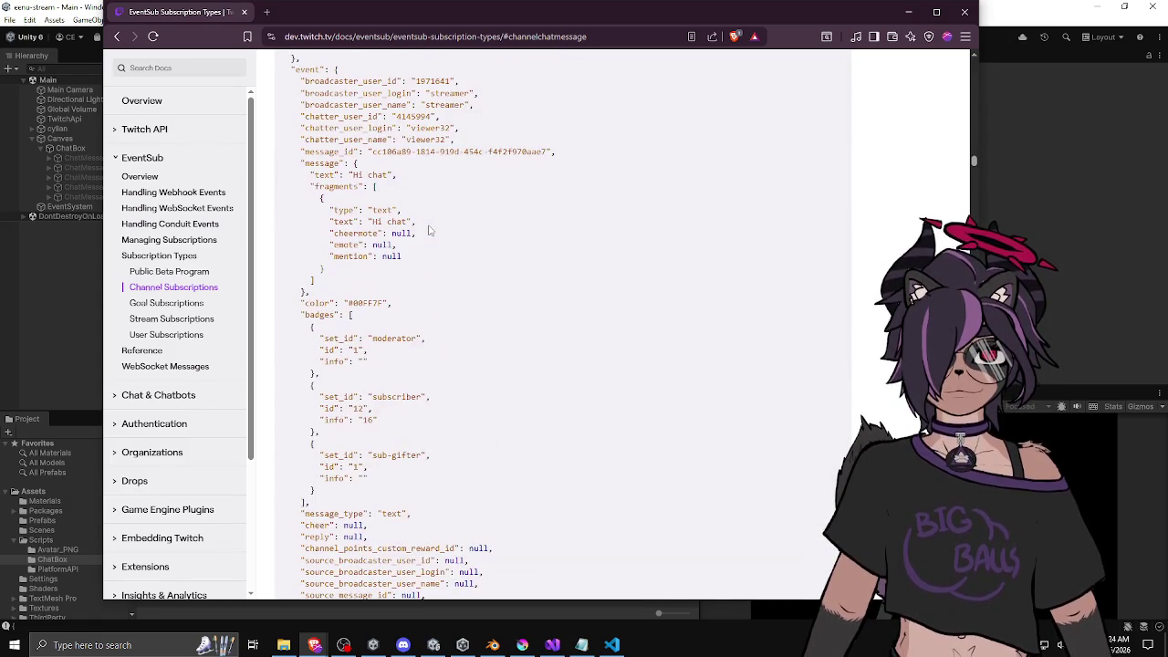
pyautogui.scroll(3, 430, 231)
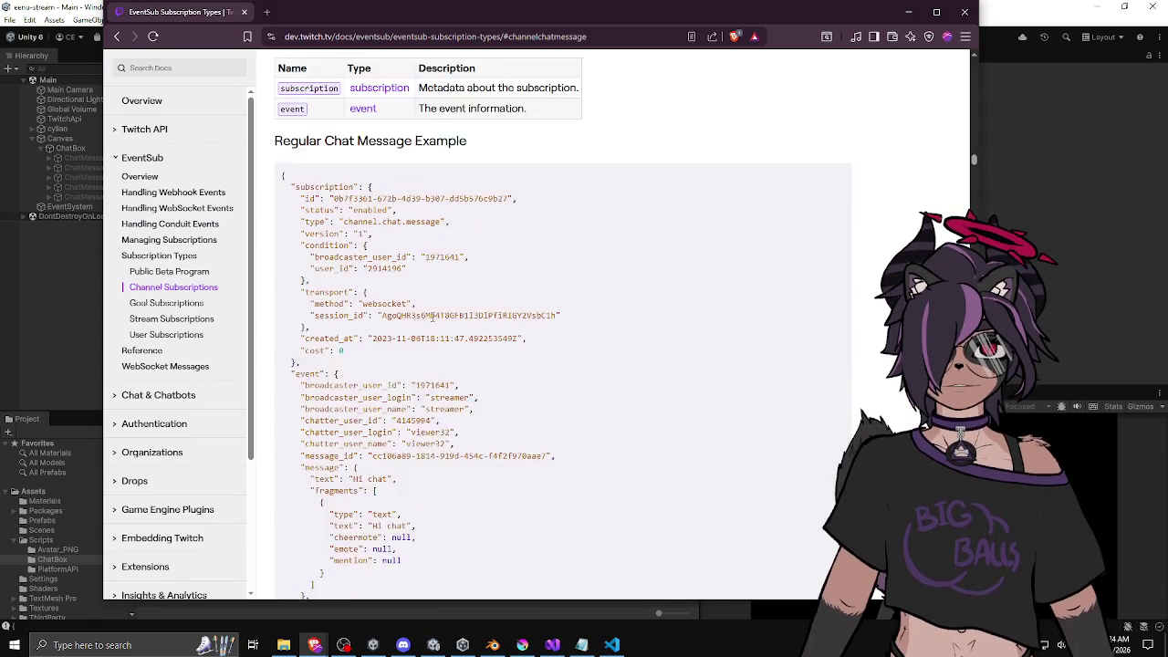
pyautogui.scroll(4, 434, 321)
pyautogui.scroll(-7, 447, 322)
# - Continue to the Regular Chat Notification Example showing the resub system_message and notice_type
pyautogui.rightClick(454, 323)
pyautogui.scroll(-15, 447, 315)
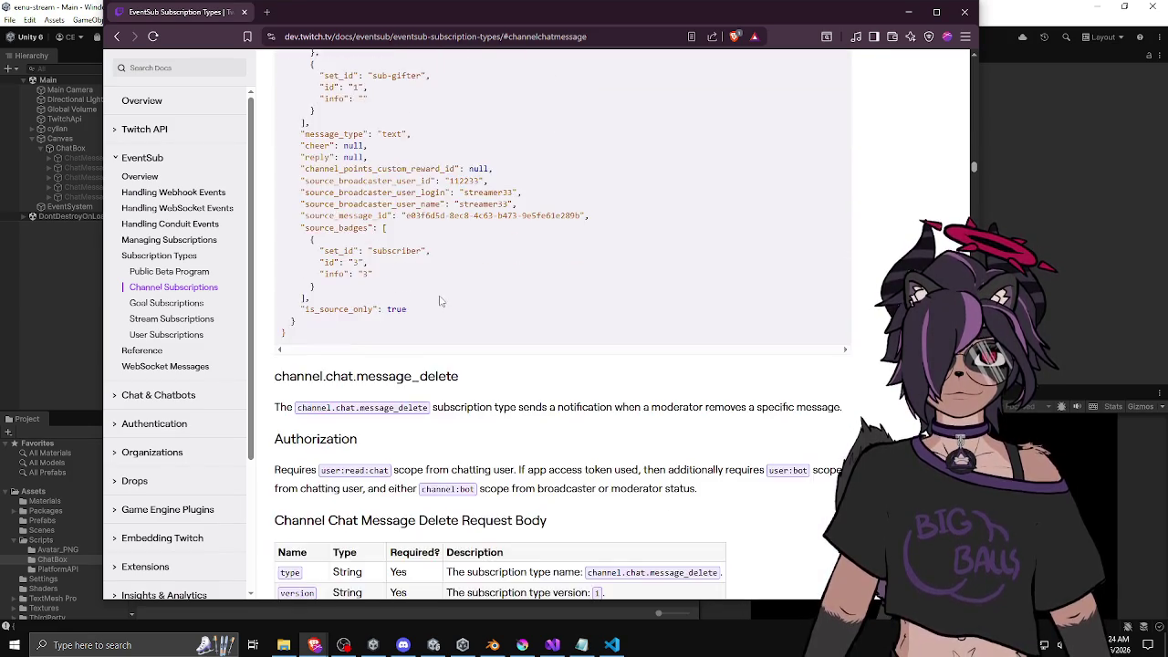
pyautogui.scroll(-3, 440, 301)
pyautogui.scroll(-3, 447, 290)
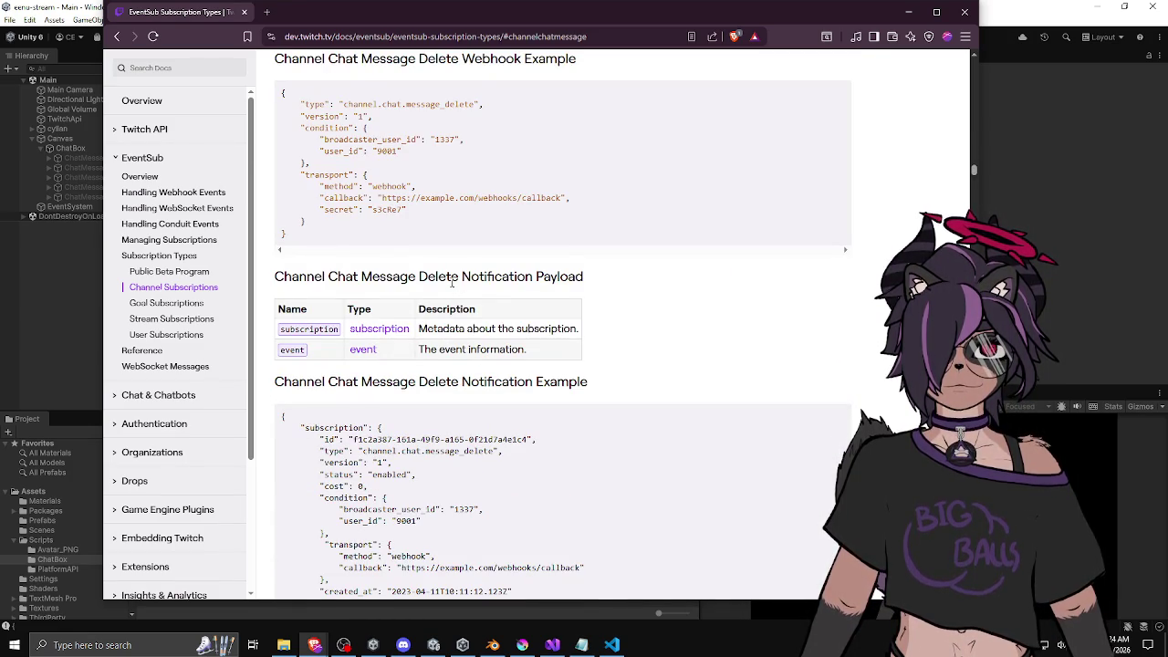
pyautogui.scroll(12, 452, 285)
pyautogui.scroll(4, 461, 276)
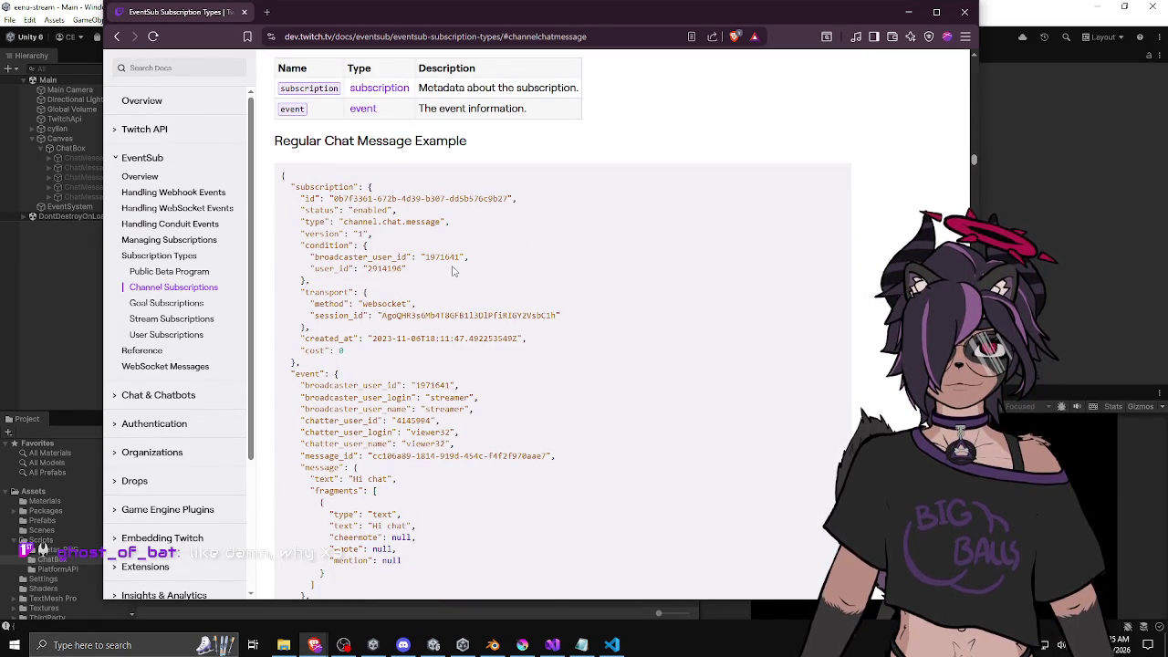
pyautogui.scroll(-4, 453, 271)
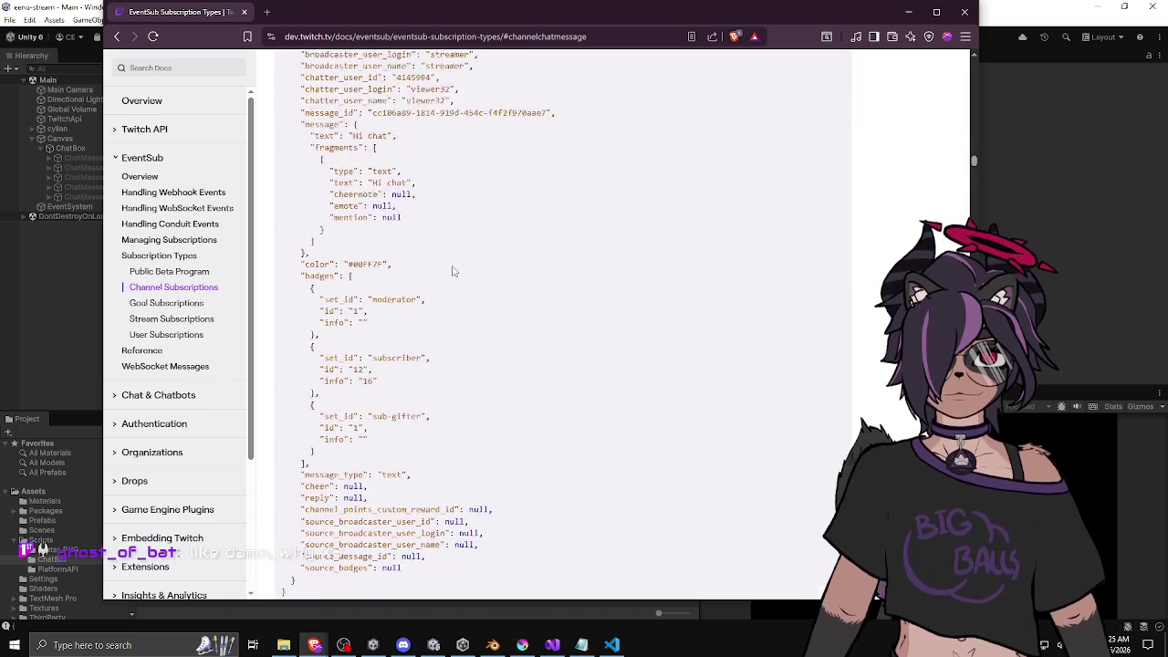
pyautogui.scroll(-3, 452, 271)
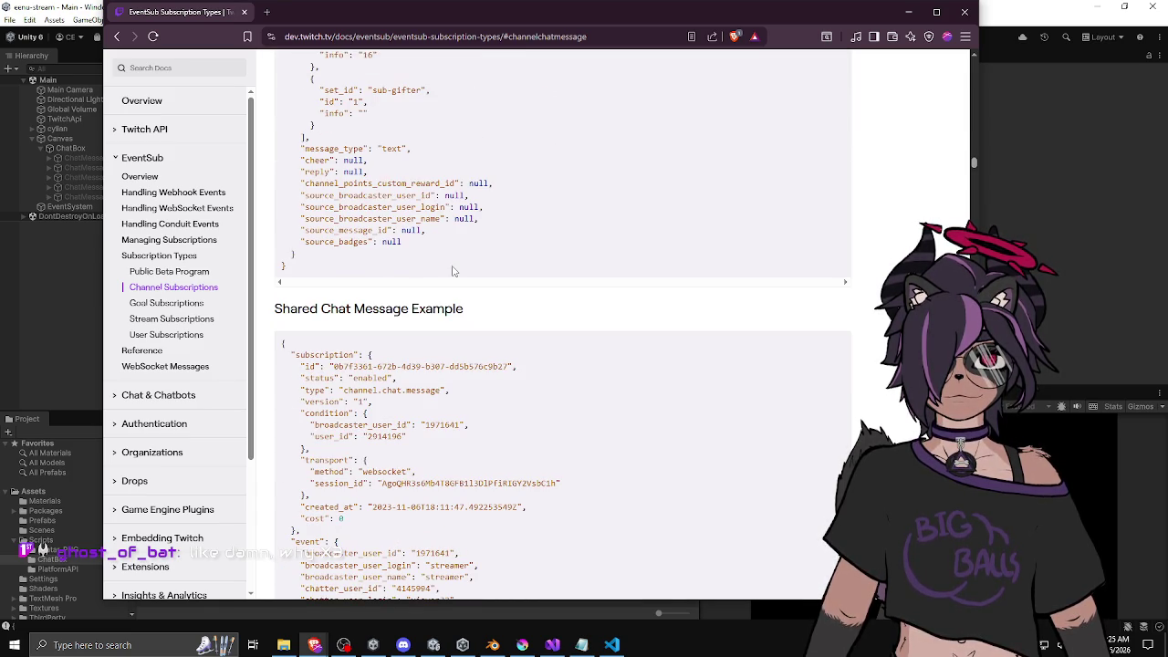
pyautogui.scroll(9, 452, 271)
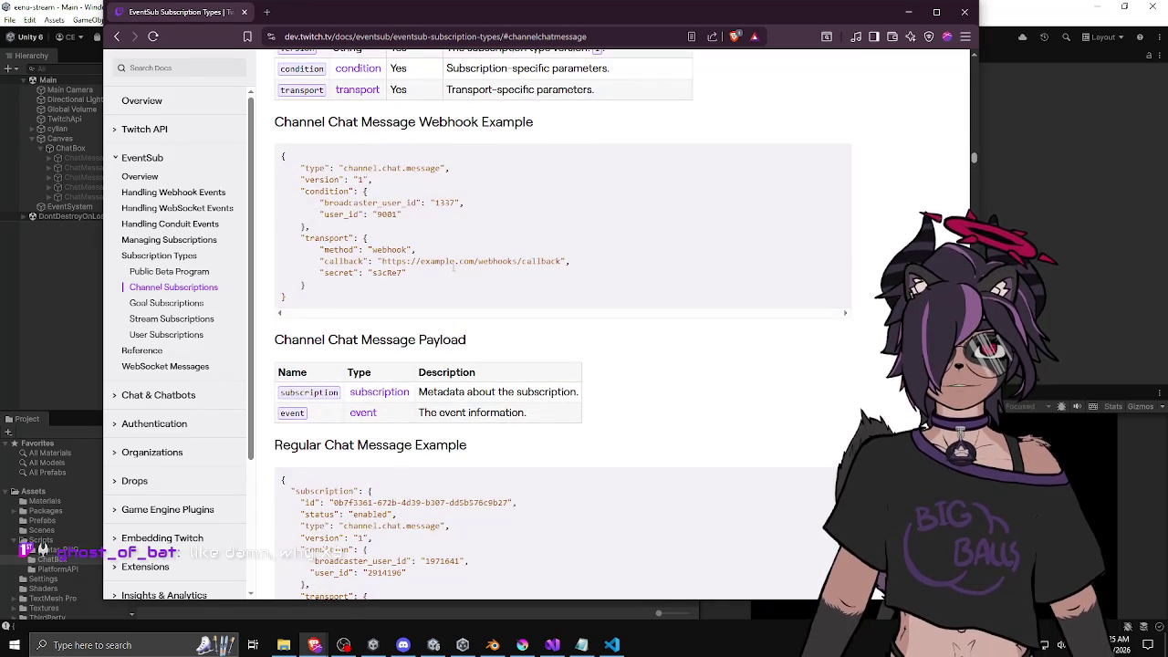
pyautogui.scroll(3, 452, 267)
pyautogui.scroll(-8, 453, 266)
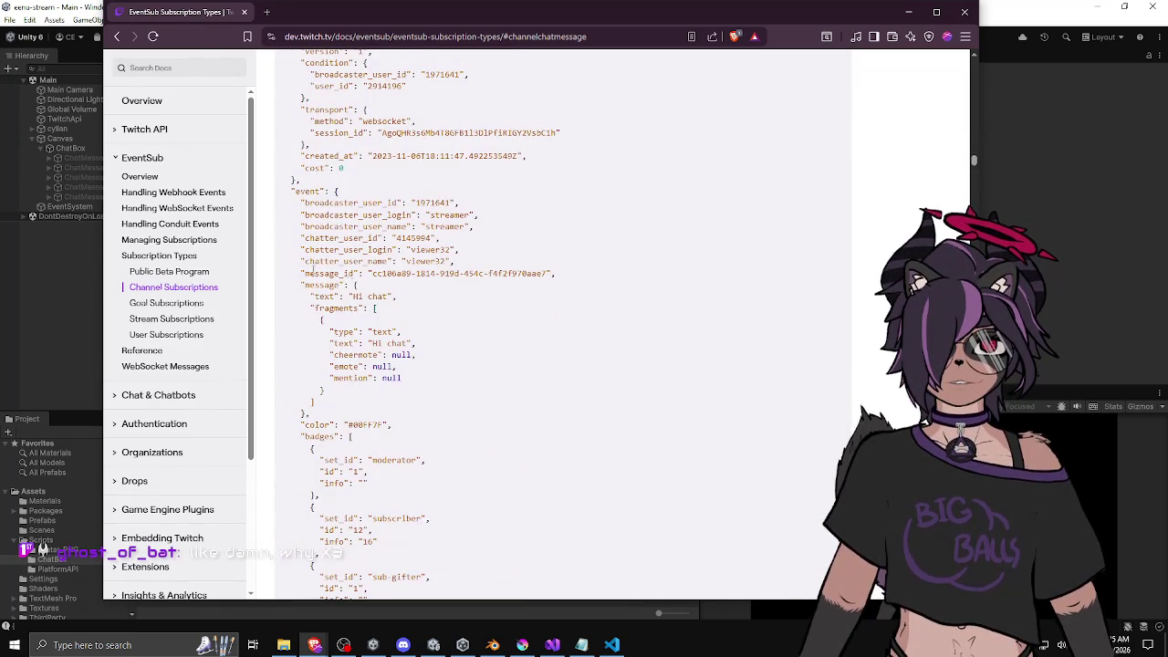
pyautogui.moveTo(349, 274); pyautogui.dragTo(350, 329)
pyautogui.click(350, 329)
pyautogui.scroll(-15, 419, 288)
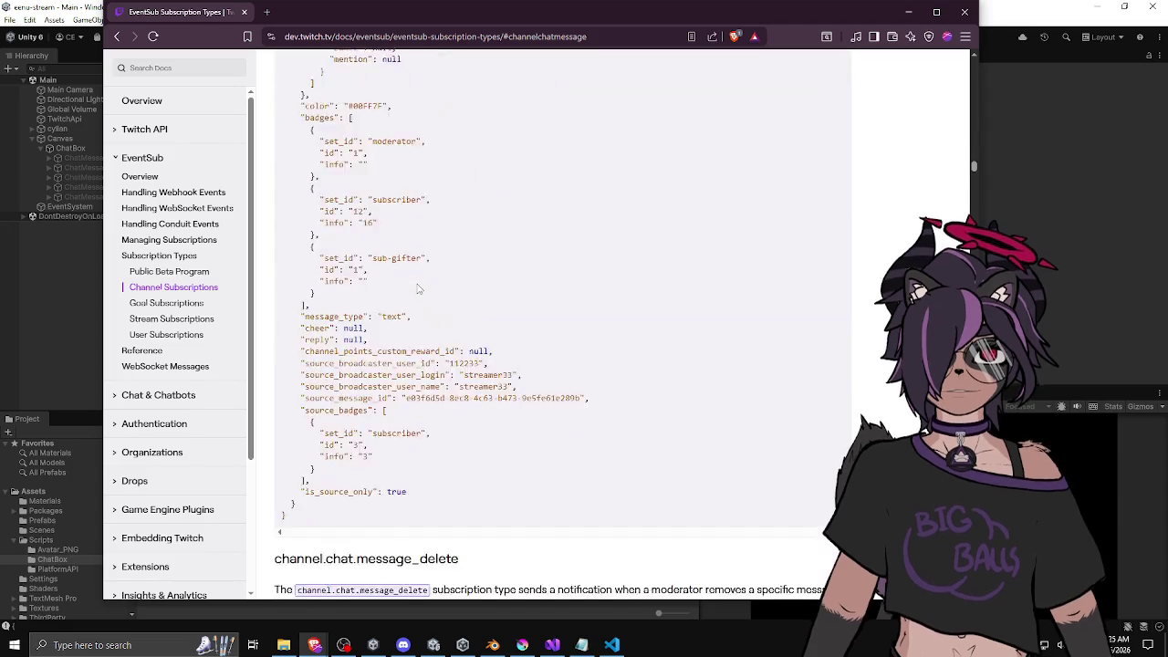
pyautogui.scroll(-10, 419, 288)
pyautogui.scroll(-15, 419, 288)
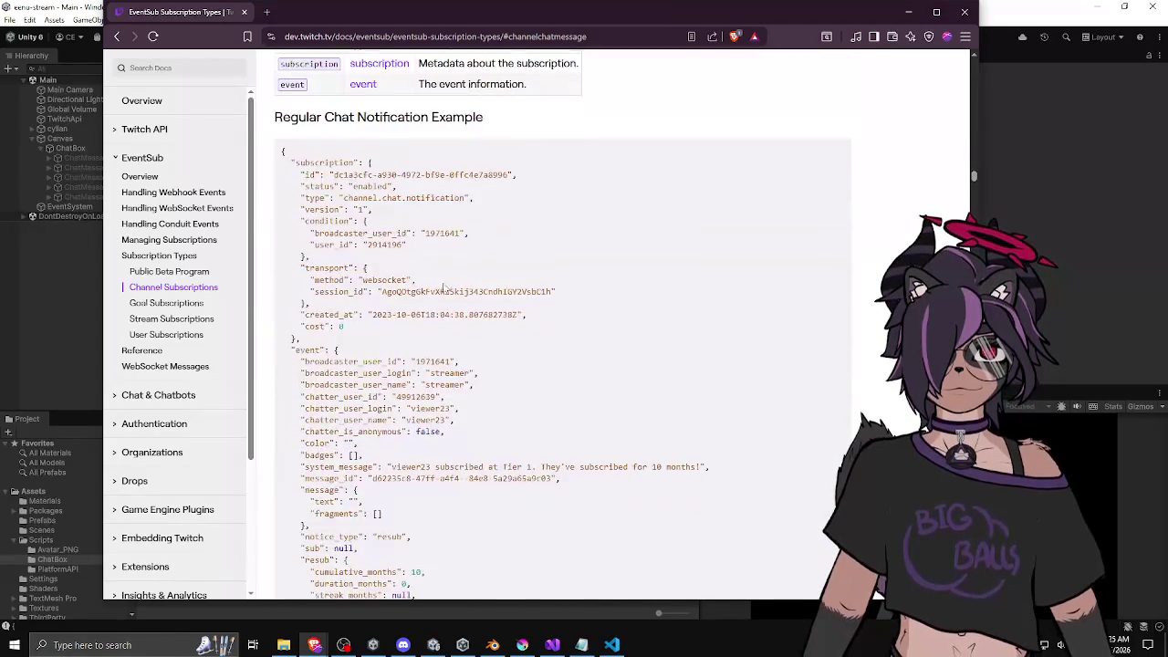
pyautogui.scroll(-3, 442, 290)
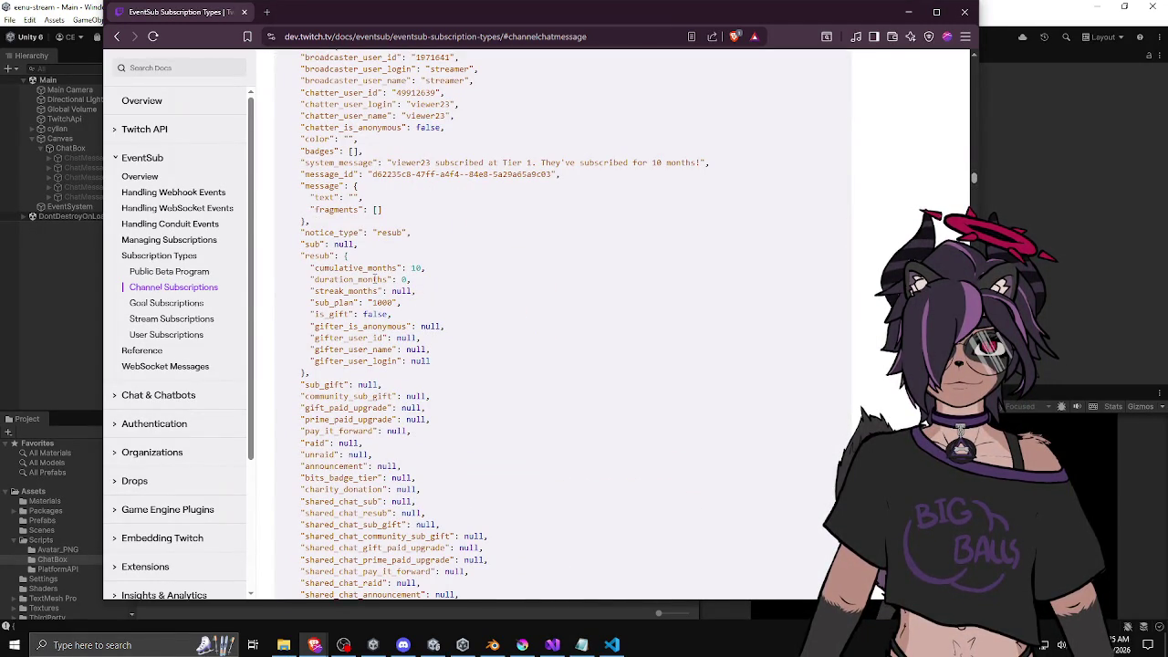
pyautogui.hotkey('ctrl', 'f')
pyautogui.write('fragment')
pyautogui.press('Return')
pyautogui.press('Return')
pyautogui.press('Return')
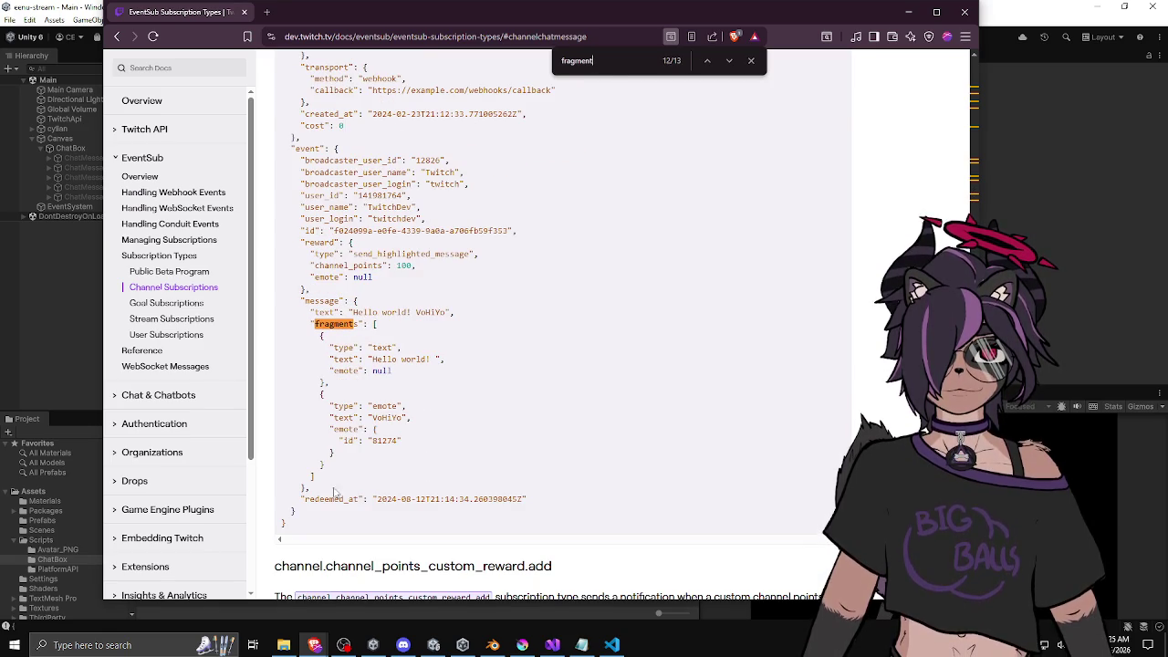
pyautogui.scroll(3, 335, 497)
pyautogui.click(706, 61)
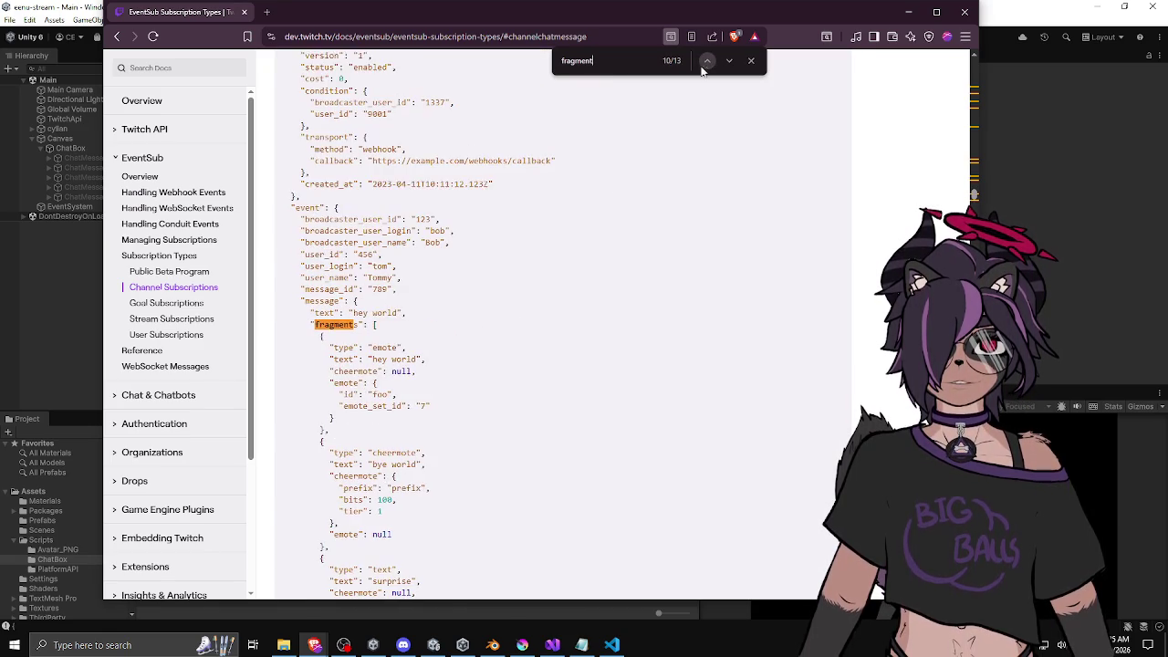
pyautogui.click(706, 61)
pyautogui.scroll(1, 664, 124)
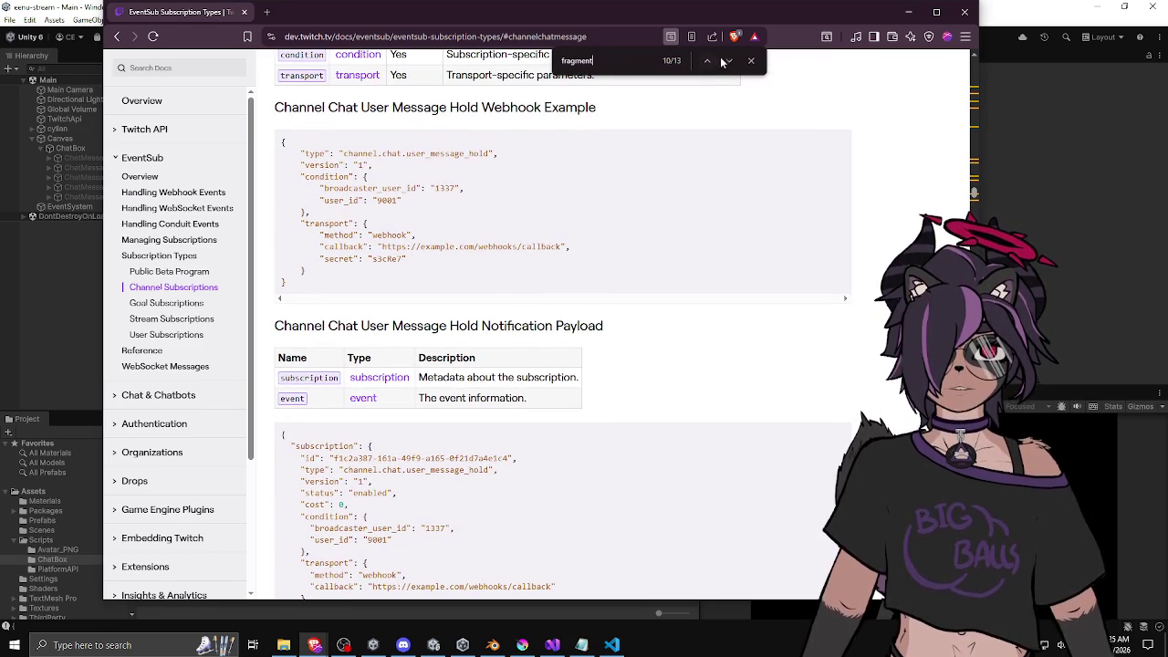
pyautogui.click(728, 60)
pyautogui.scroll(6, 629, 209)
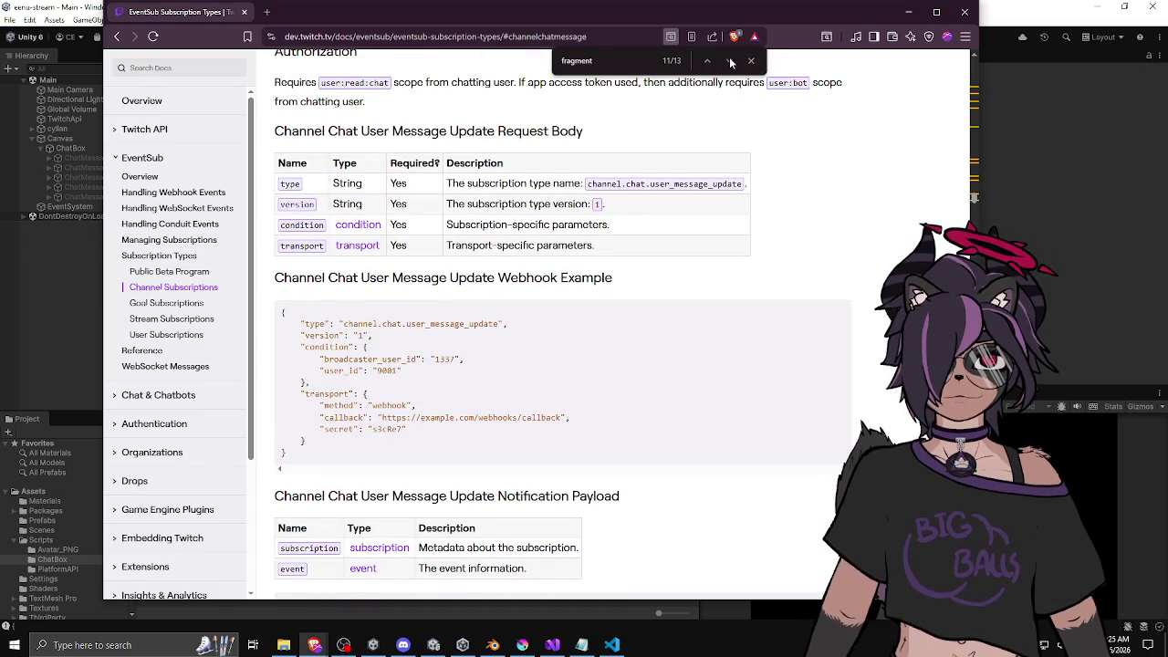
pyautogui.click(728, 60)
pyautogui.scroll(8, 644, 219)
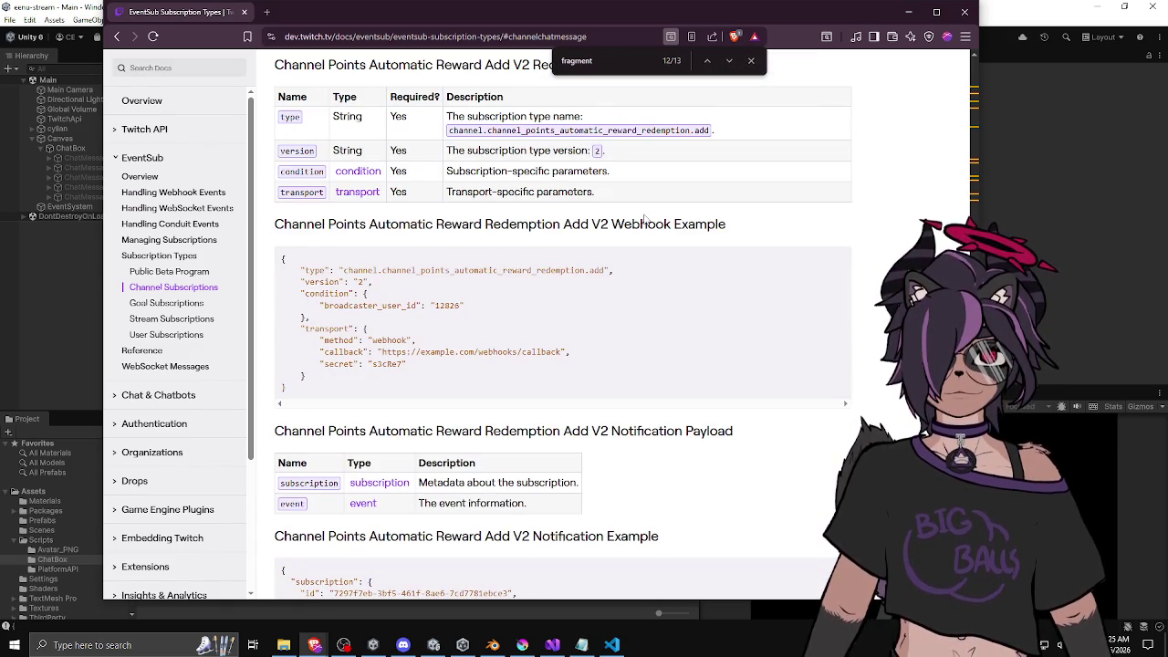
pyautogui.click(728, 60)
pyautogui.scroll(1, 689, 156)
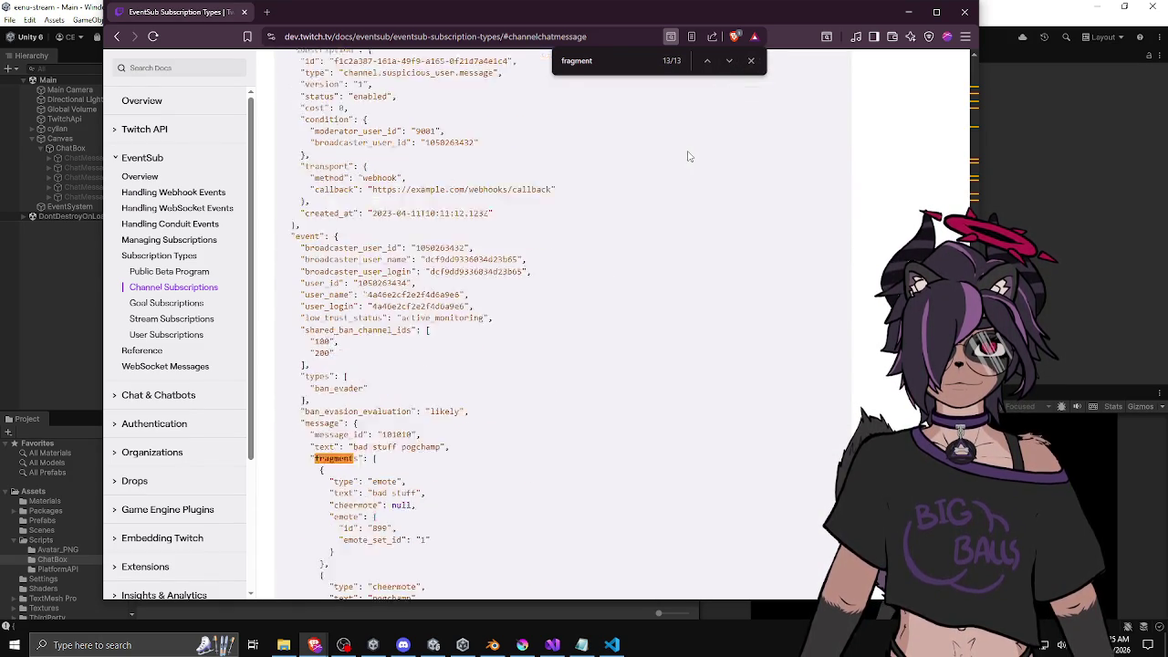
pyautogui.scroll(8, 690, 156)
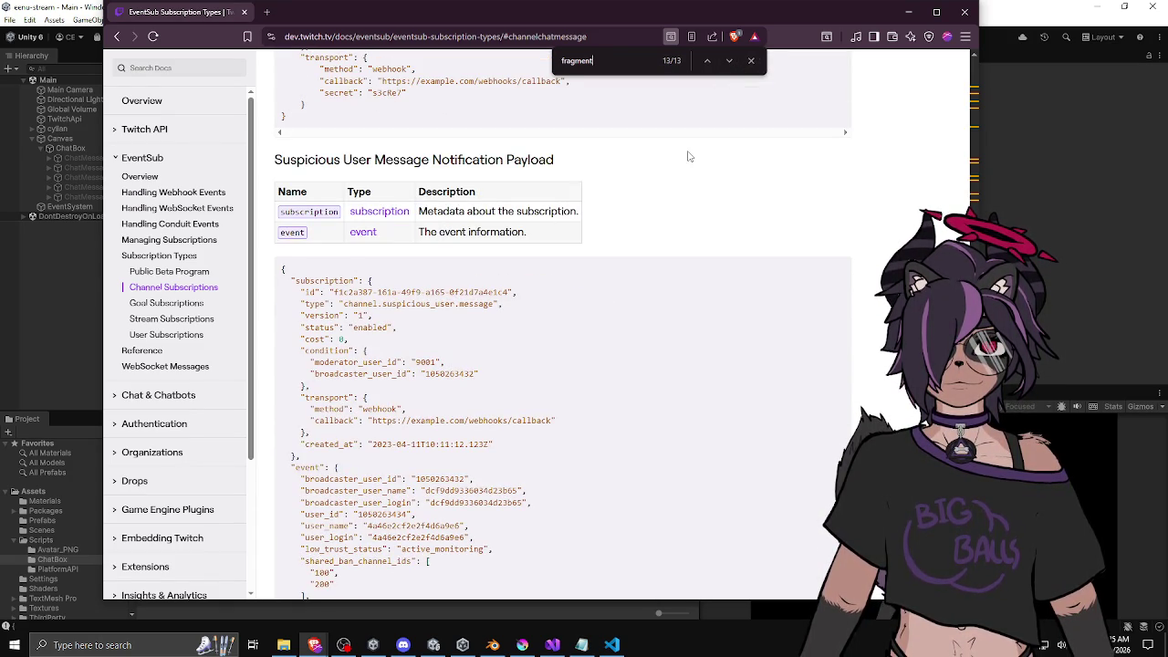
pyautogui.click(750, 61)
pyautogui.scroll(15, 610, 239)
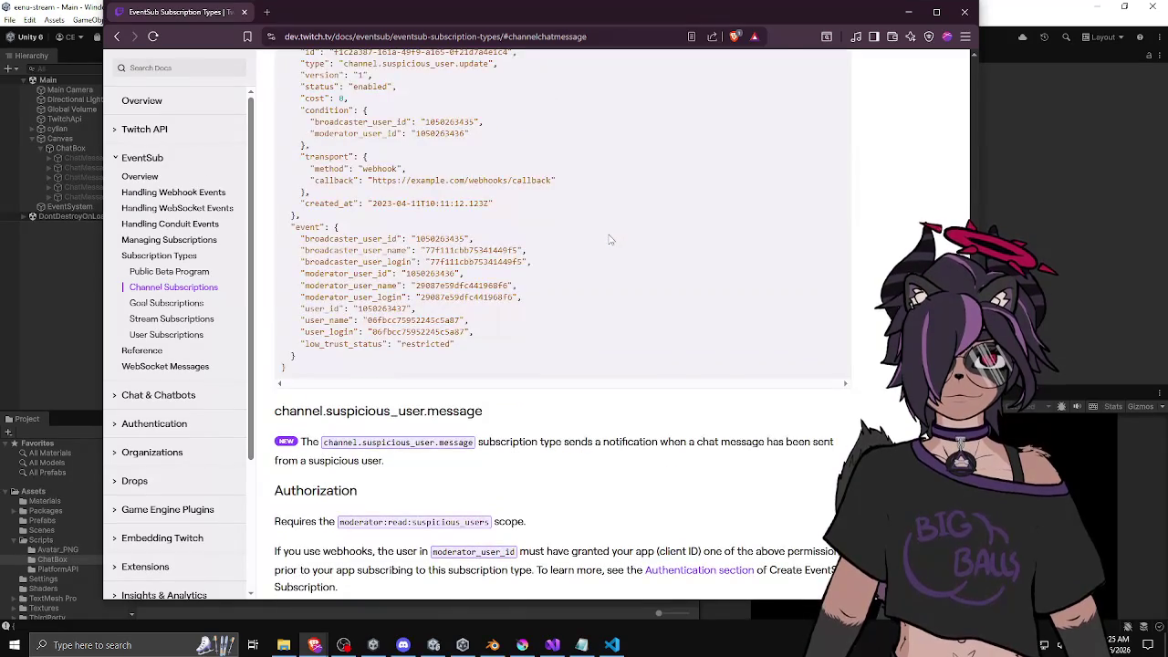
pyautogui.scroll(10, 610, 239)
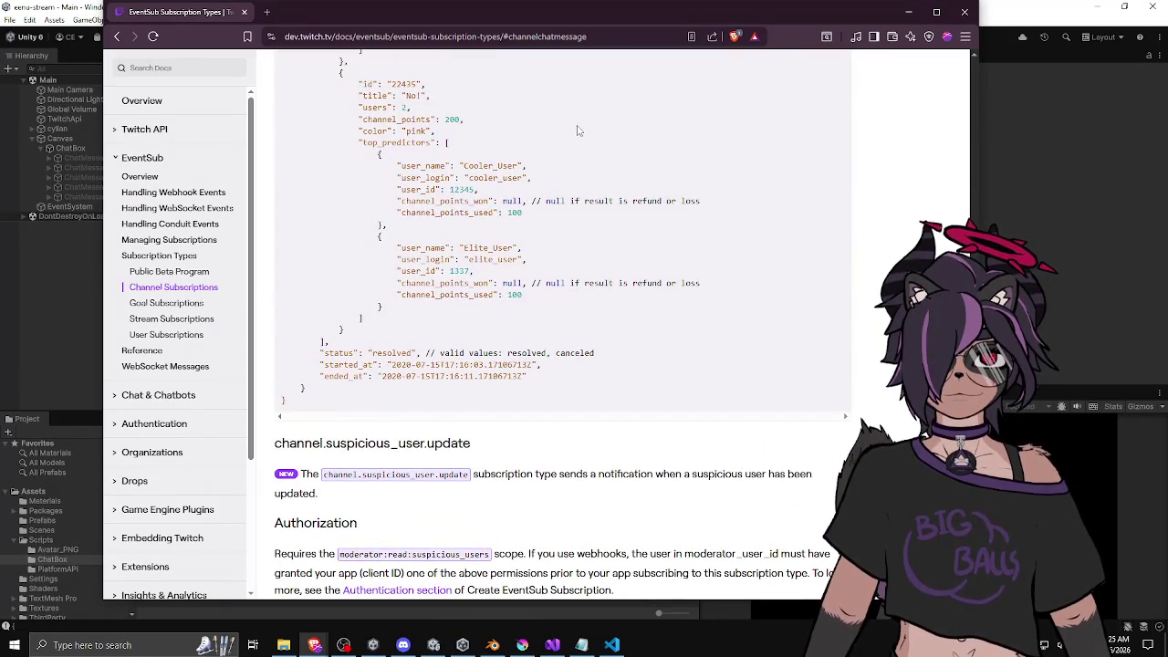
# - Search the docs for 'emote' and open the Emotes entry of the EventSub reference
pyautogui.click(201, 65)
pyautogui.write('emote')
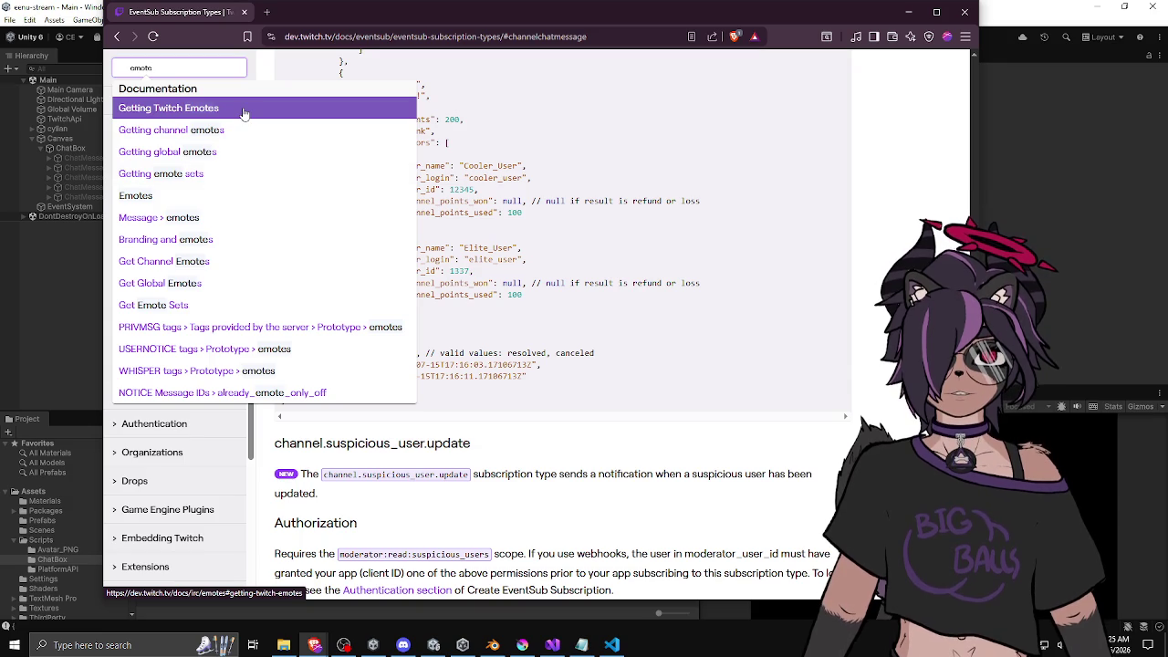
pyautogui.click(221, 196)
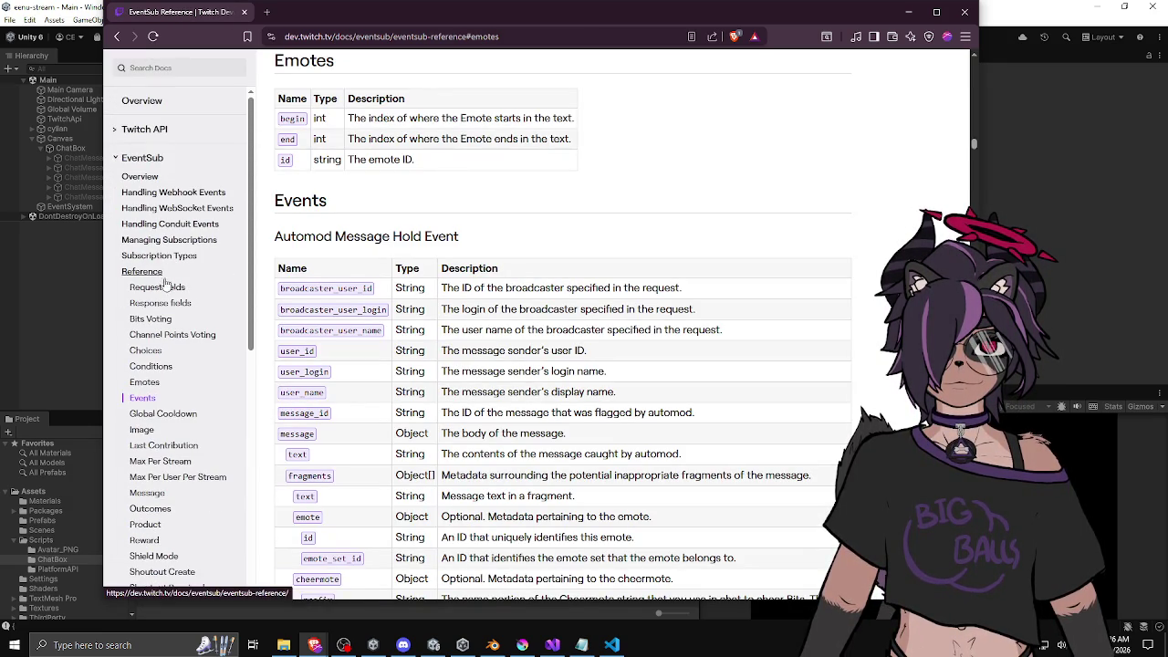
pyautogui.scroll(3, 474, 301)
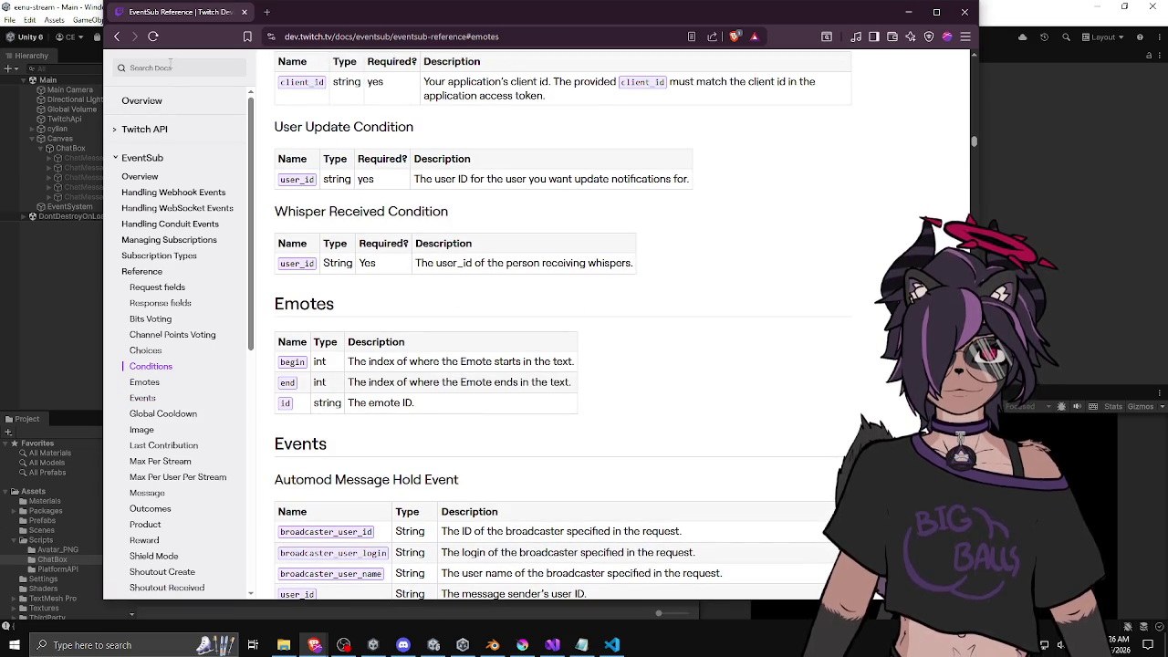
# - Search 'emote' again and open the 'Getting Twitch Emotes' result
pyautogui.click(169, 65)
pyautogui.write('emote')
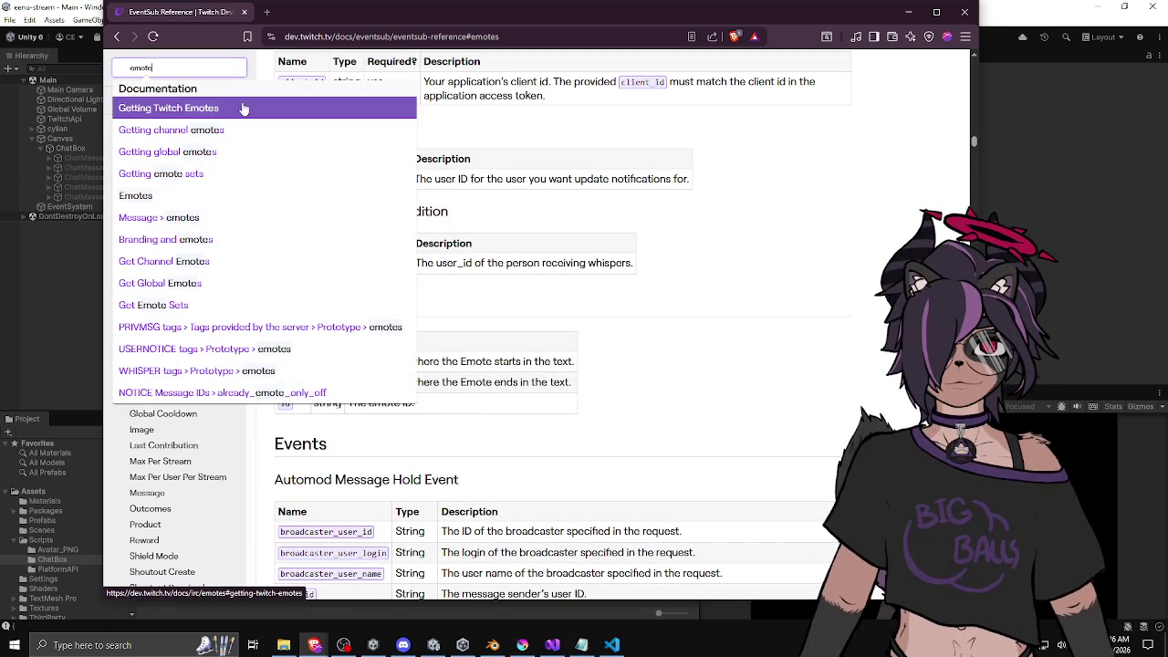
pyautogui.click(243, 109)
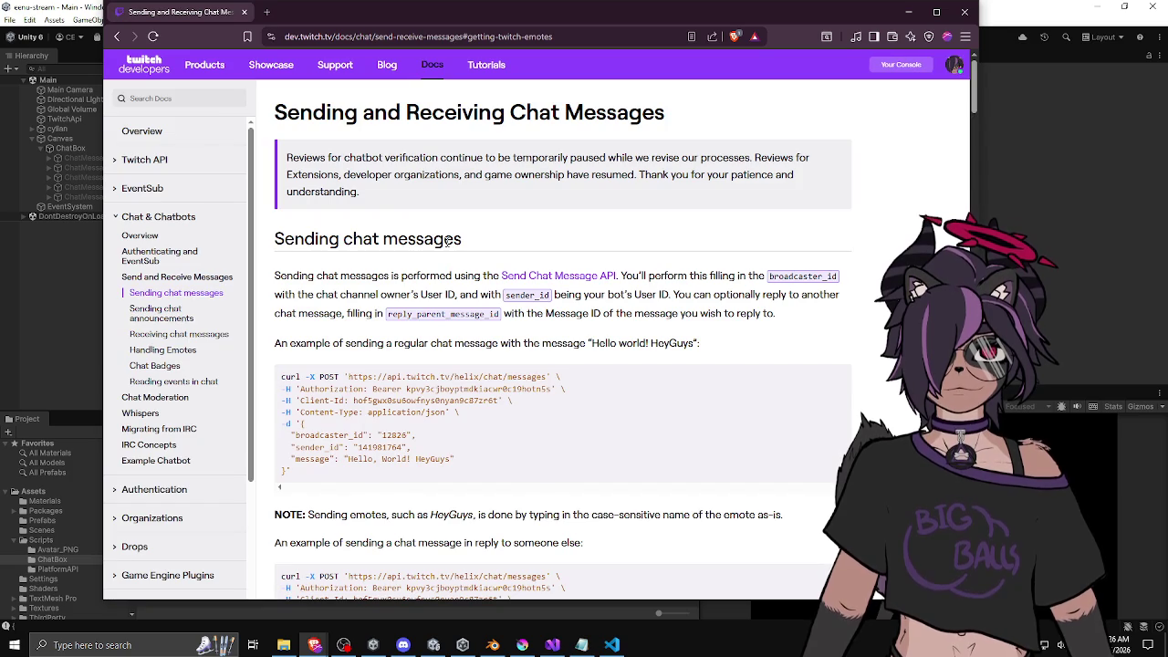
pyautogui.scroll(-10, 455, 238)
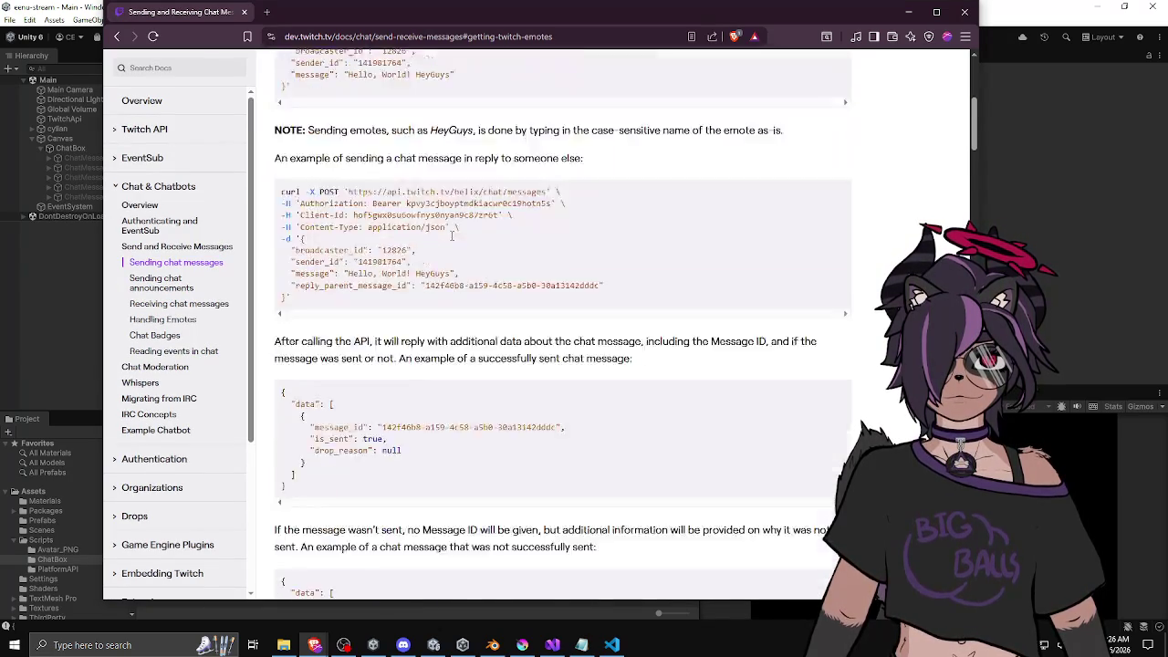
pyautogui.scroll(-15, 452, 235)
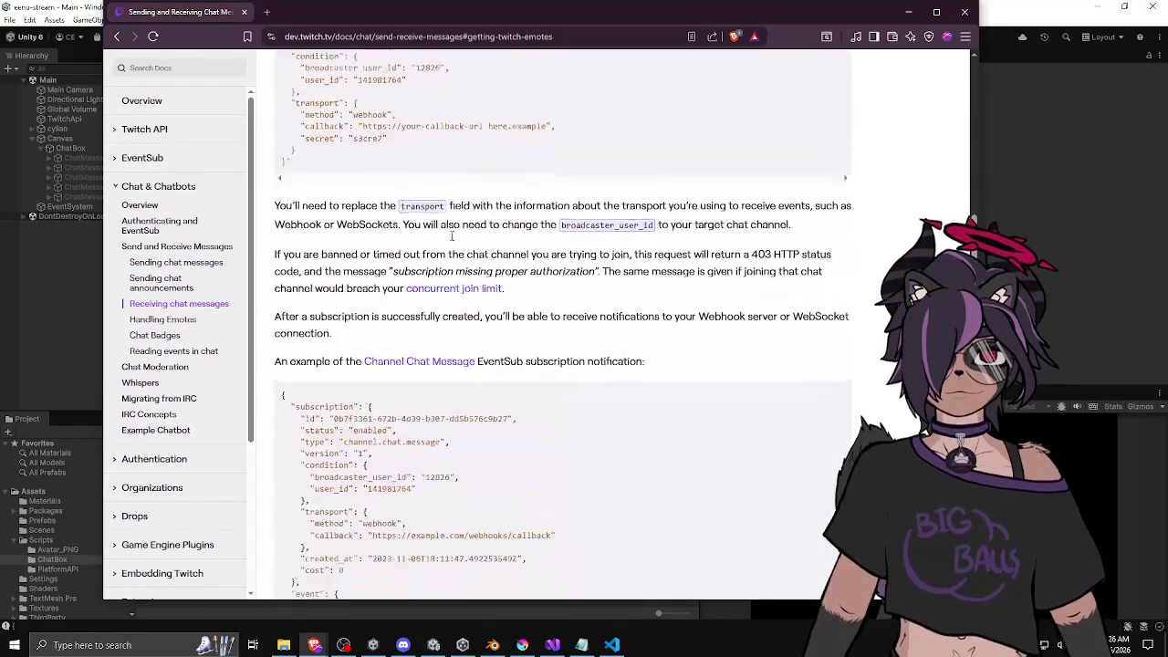
pyautogui.scroll(-4, 451, 236)
pyautogui.scroll(3, 363, 264)
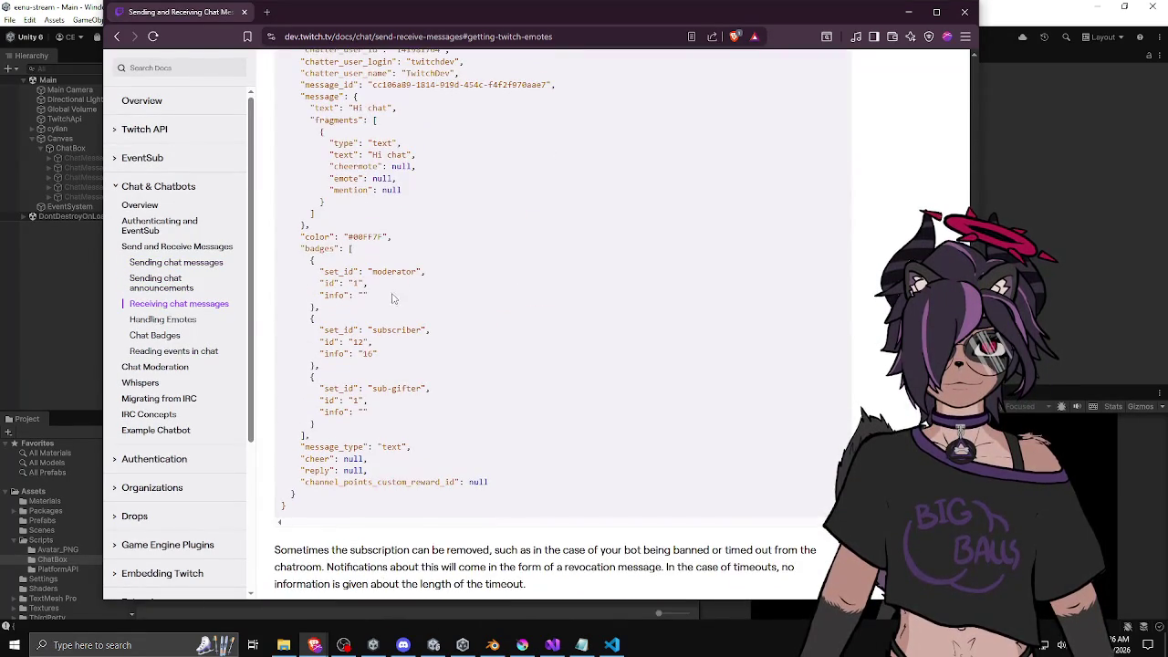
pyautogui.scroll(5, 363, 264)
pyautogui.scroll(-10, 377, 266)
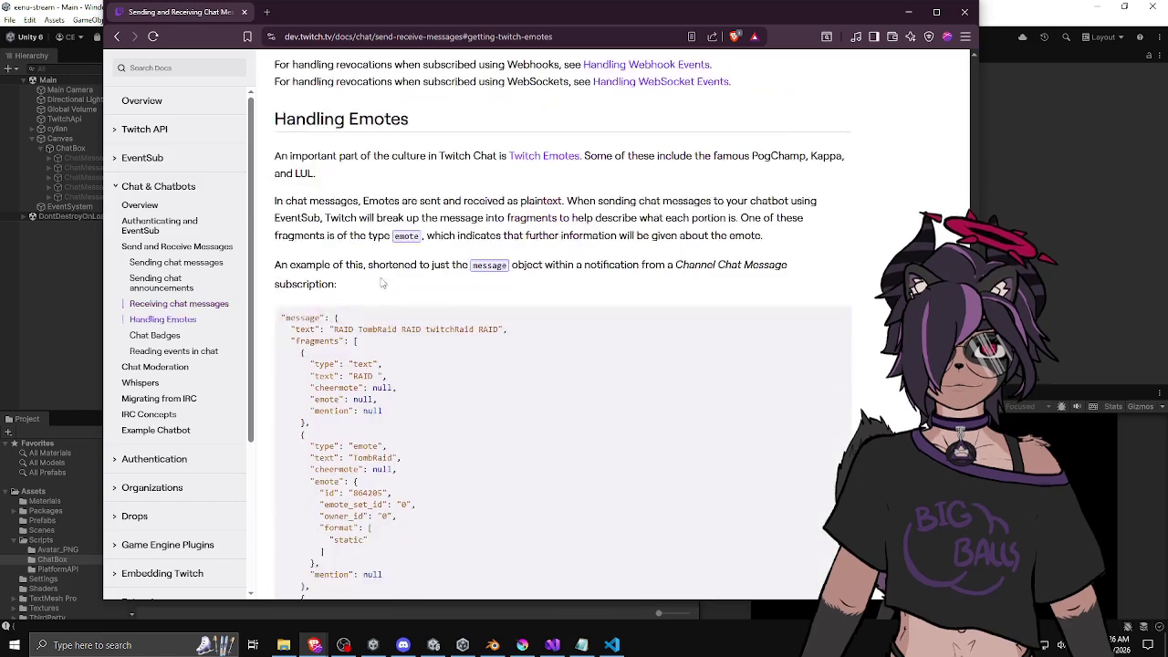
pyautogui.moveTo(324, 153); pyautogui.dragTo(677, 155)
pyautogui.click(470, 172)
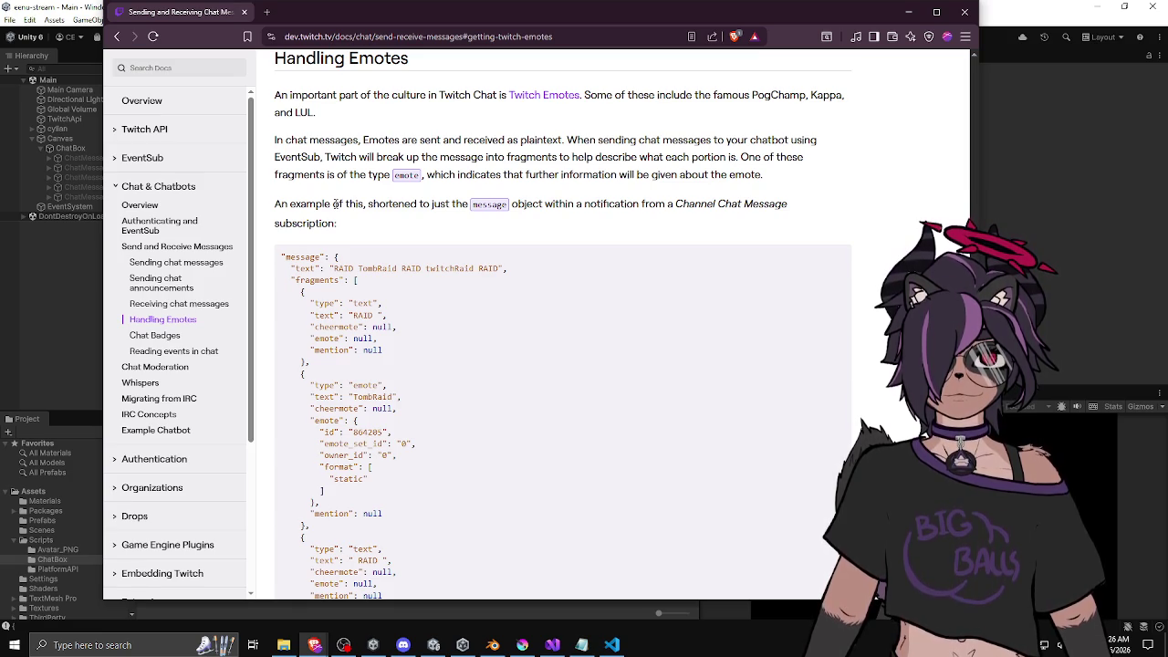
pyautogui.scroll(1, 335, 203)
pyautogui.moveTo(349, 264); pyautogui.dragTo(582, 265)
pyautogui.click(671, 256)
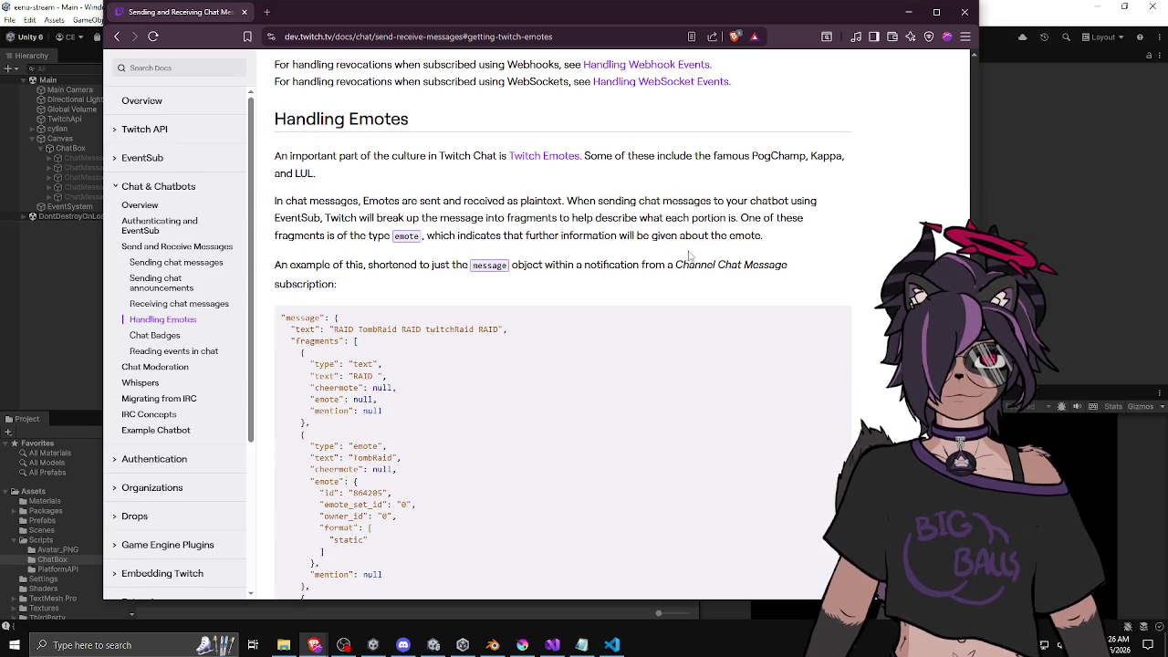
pyautogui.scroll(-2, 697, 257)
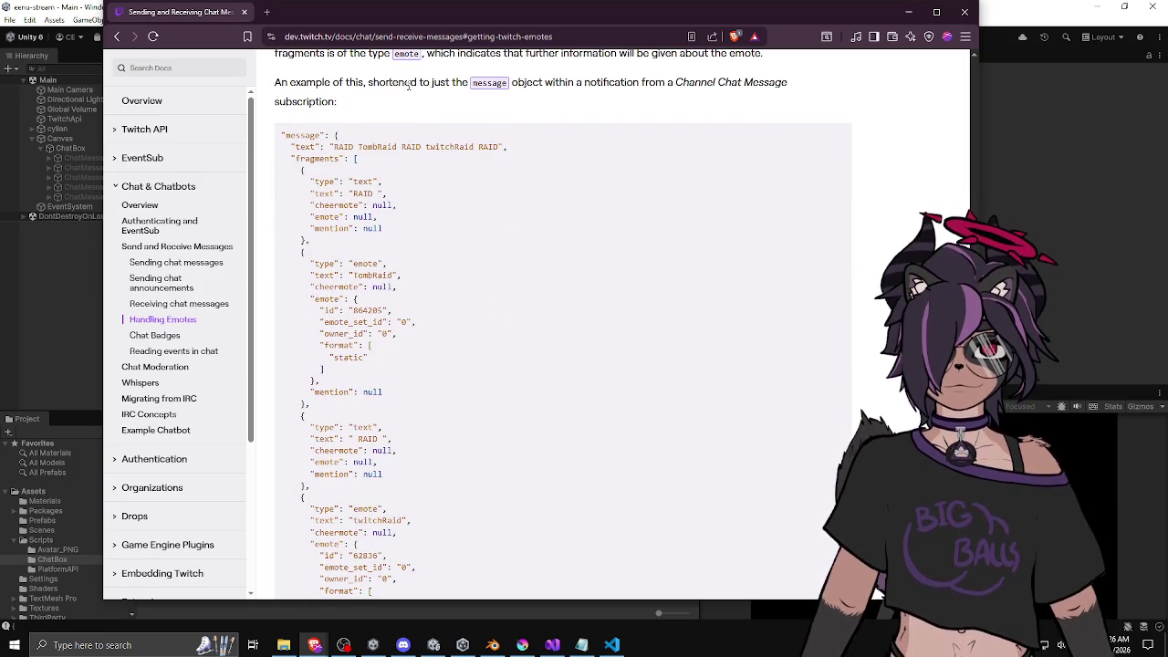
pyautogui.scroll(1, 423, 87)
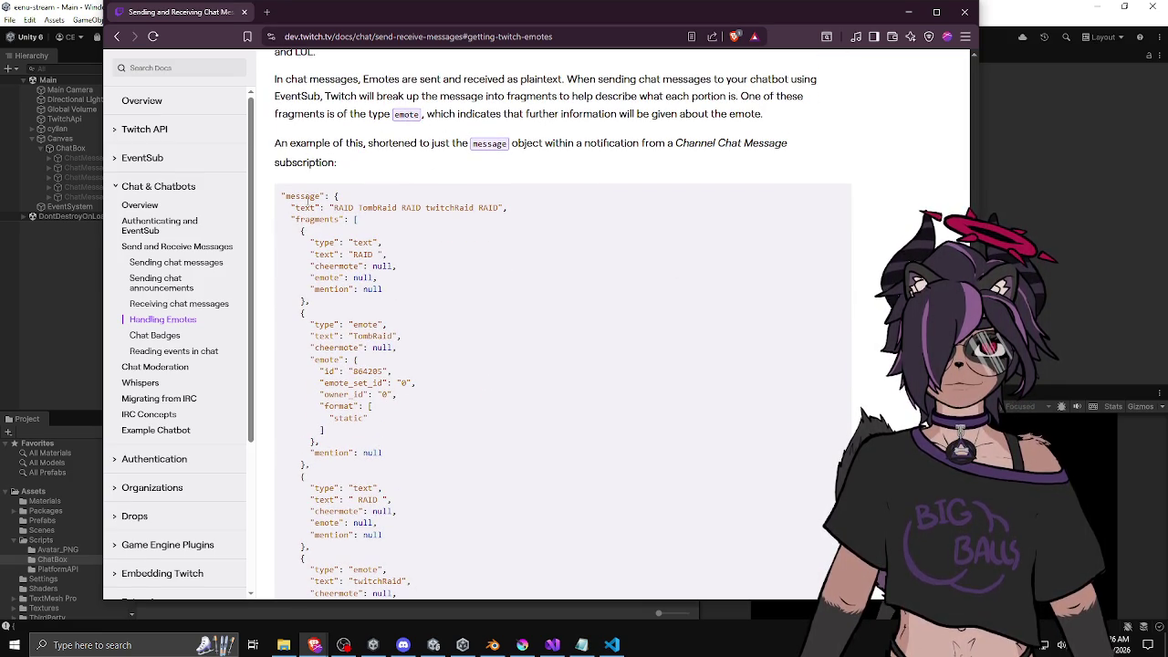
pyautogui.moveTo(334, 208); pyautogui.dragTo(336, 197)
pyautogui.moveTo(497, 206); pyautogui.dragTo(501, 208)
pyautogui.click(501, 208)
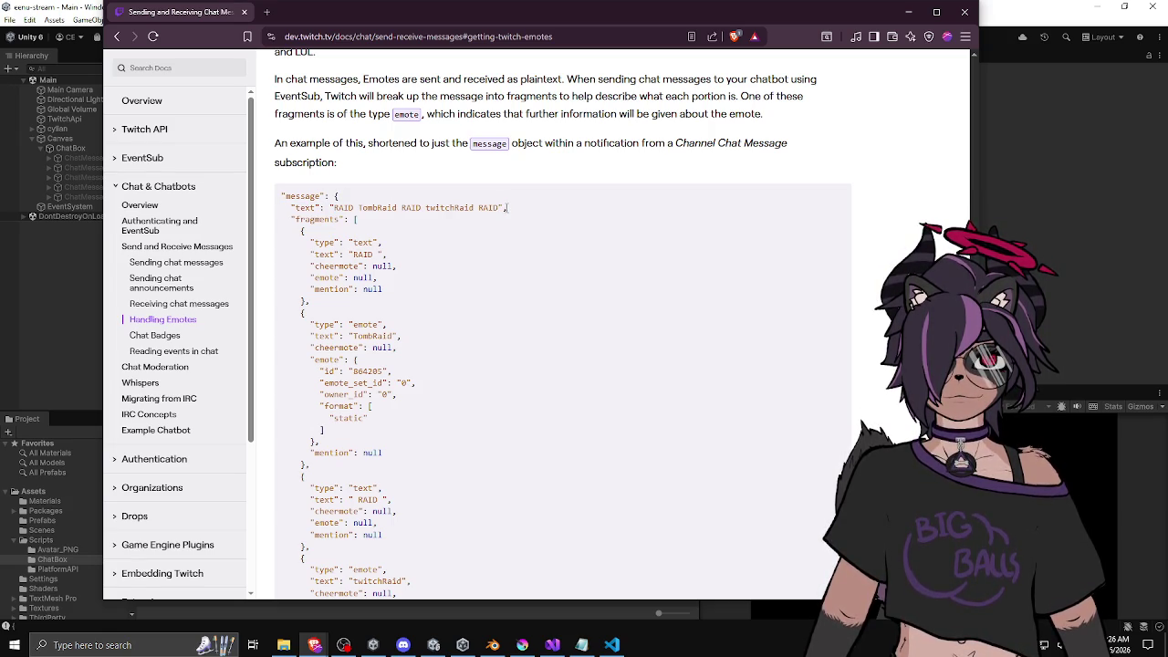
pyautogui.moveTo(312, 254); pyautogui.dragTo(324, 430)
pyautogui.scroll(-1, 481, 389)
pyautogui.click(481, 389)
pyautogui.scroll(-5, 482, 379)
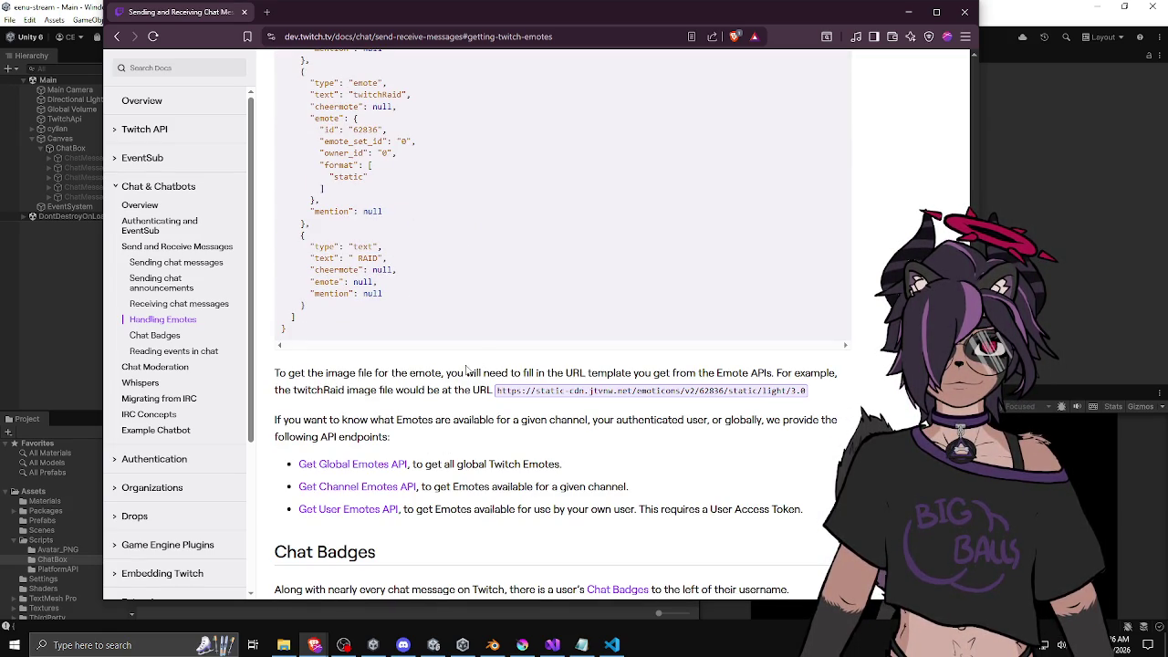
# - Highlight the passages on getting emote image files and on the badge endpoints
pyautogui.moveTo(326, 374); pyautogui.dragTo(573, 372)
pyautogui.click(573, 372)
pyautogui.scroll(-5, 357, 301)
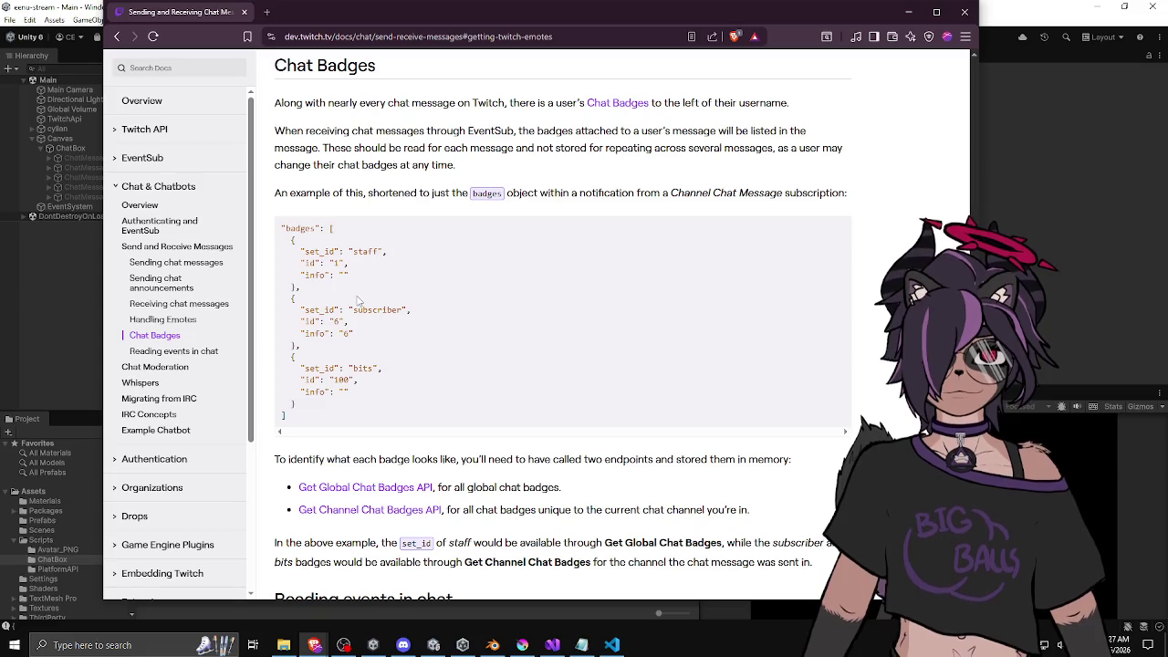
pyautogui.scroll(-4, 358, 301)
pyautogui.scroll(2, 573, 299)
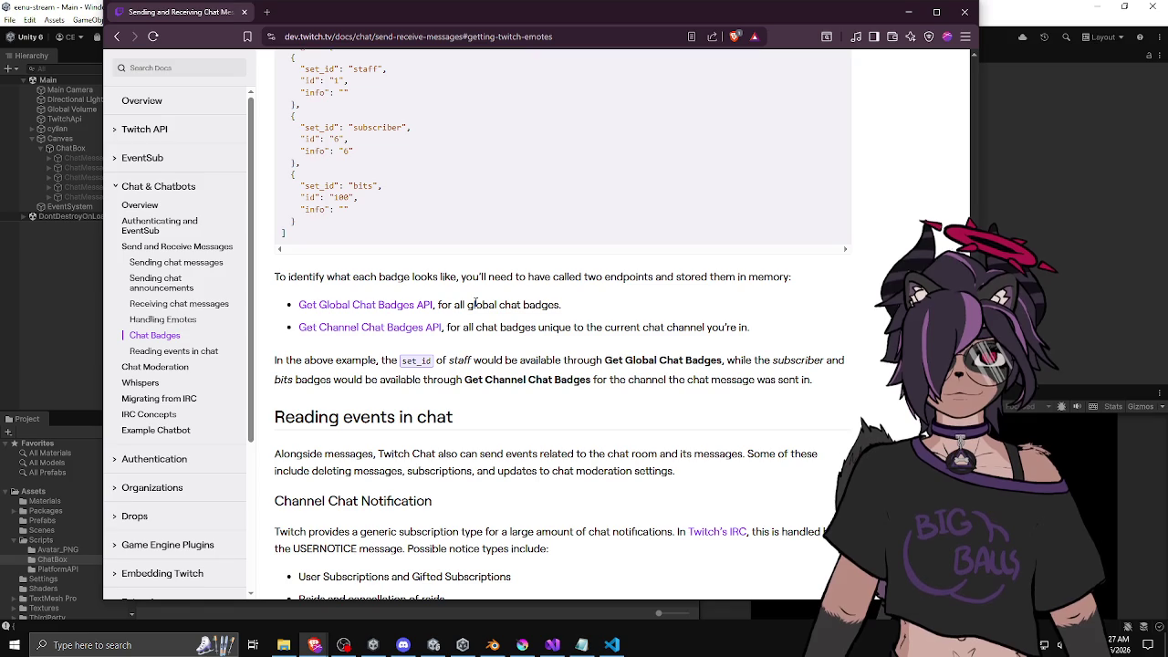
pyautogui.moveTo(380, 276)
pyautogui.mouseDown()
pyautogui.moveTo(750, 276)
pyautogui.moveTo(383, 283)
pyautogui.mouseUp()
pyautogui.click(781, 269)
pyautogui.click(385, 288)
pyautogui.scroll(-3, 396, 274)
pyautogui.scroll(1, 364, 292)
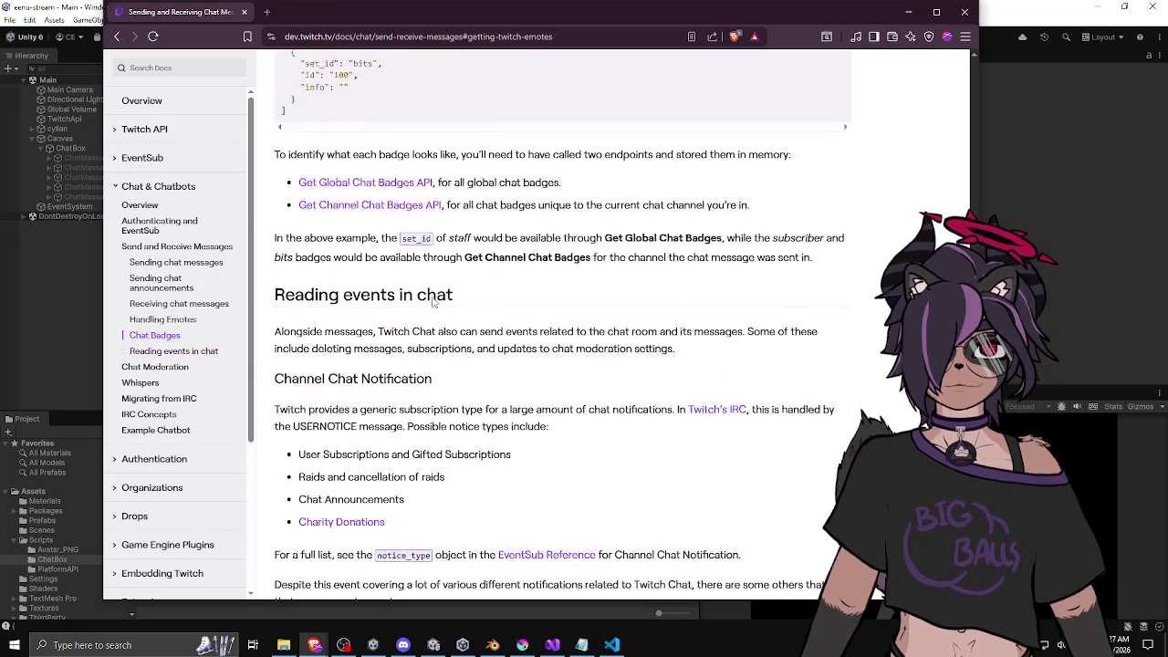
pyautogui.scroll(-2, 329, 315)
pyautogui.scroll(1, 294, 336)
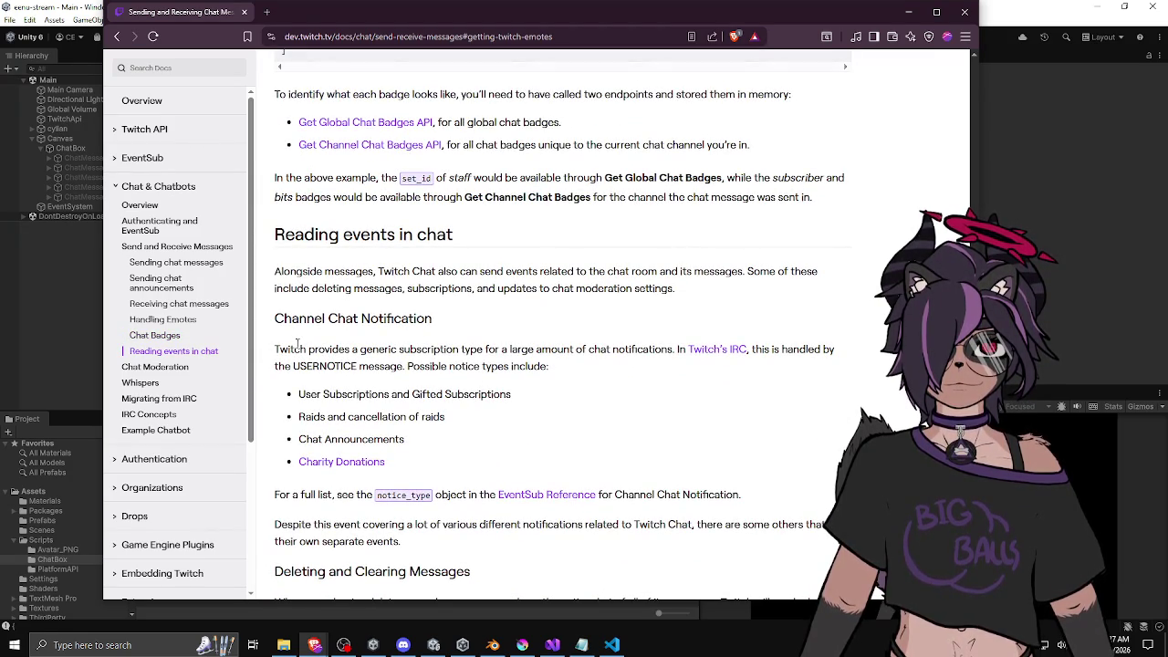
pyautogui.scroll(-3, 301, 352)
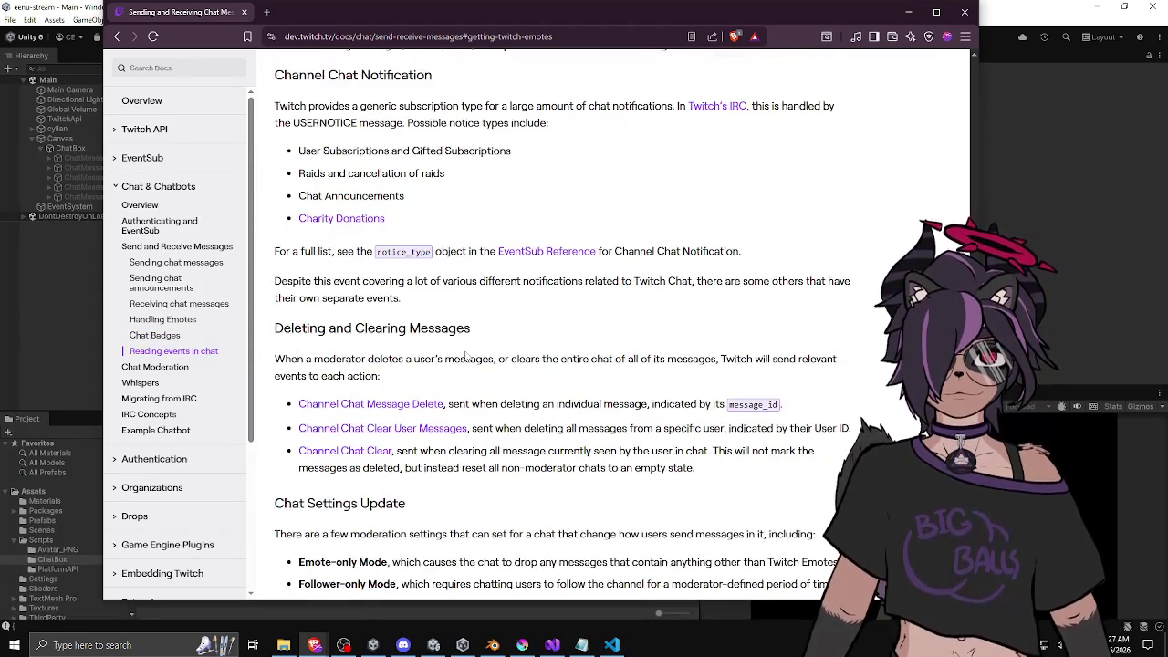
pyautogui.scroll(8, 466, 352)
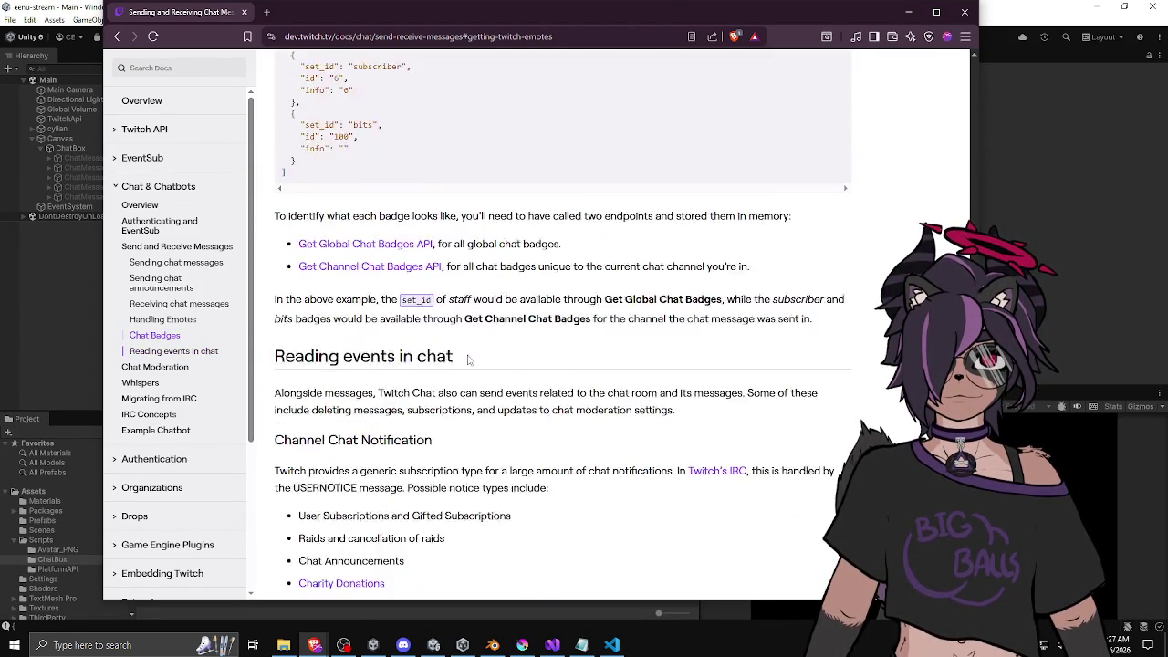
pyautogui.scroll(-9, 428, 429)
pyautogui.scroll(-1, 416, 454)
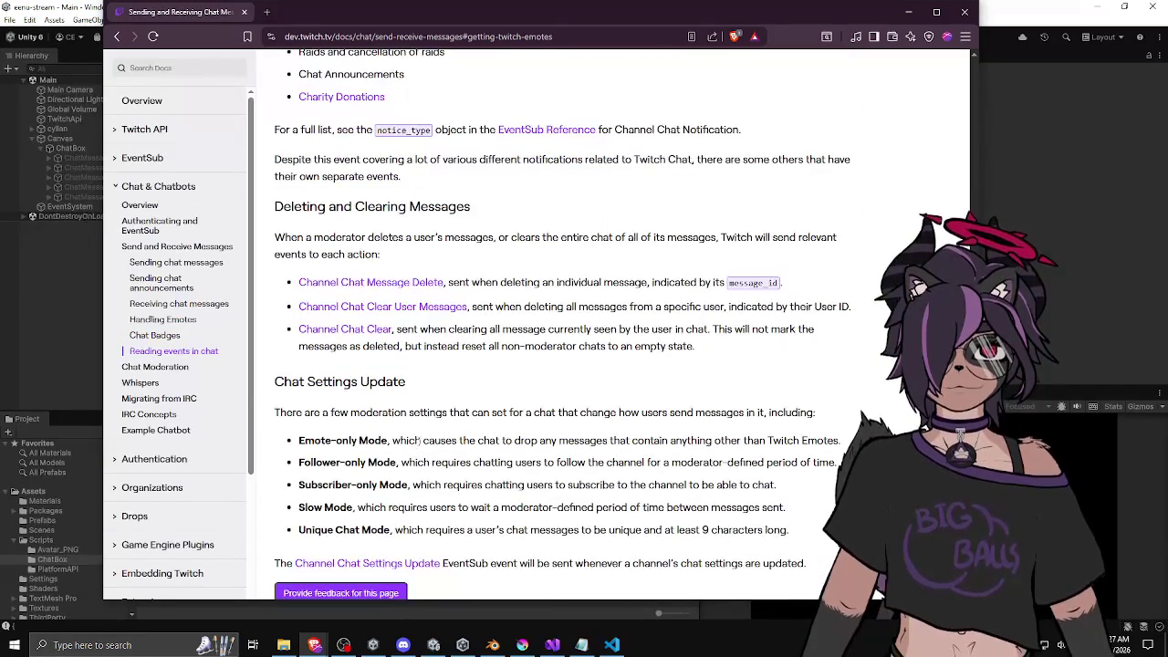
# - Highlight the Emote-only Mode description, the emote image files sentence and example image URL
pyautogui.moveTo(339, 442)
pyautogui.mouseDown()
pyautogui.moveTo(608, 441)
pyautogui.moveTo(811, 413)
pyautogui.mouseUp()
pyautogui.click(795, 440)
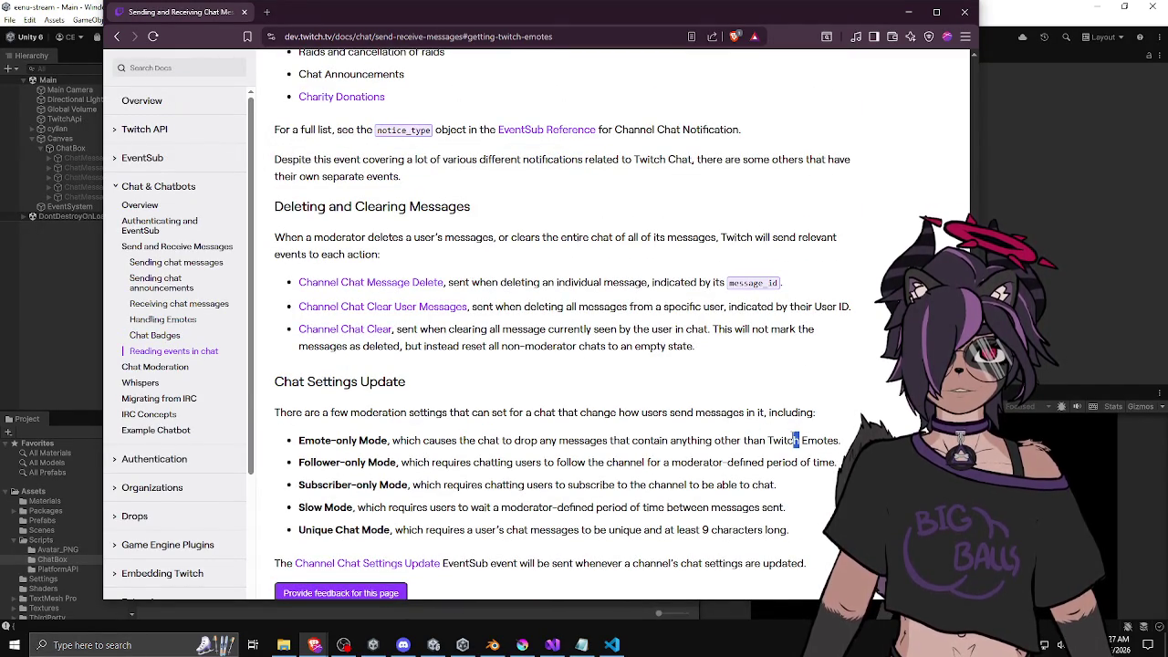
pyautogui.scroll(1, 774, 447)
pyautogui.scroll(2, 774, 450)
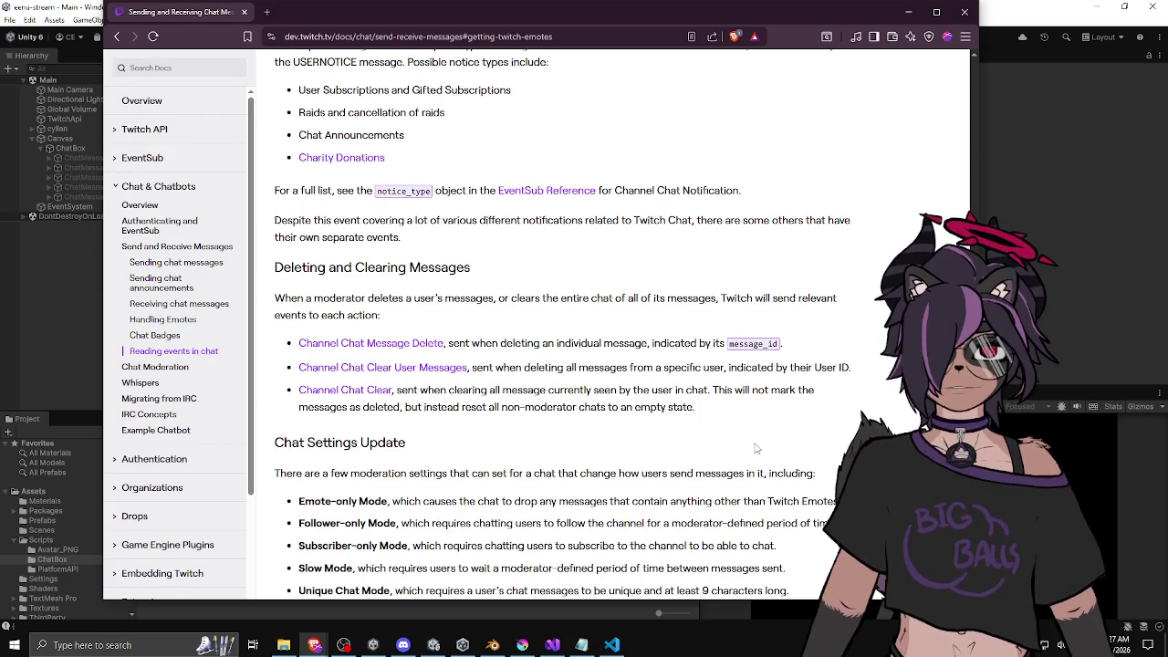
pyautogui.scroll(3, 744, 447)
pyautogui.scroll(-5, 743, 448)
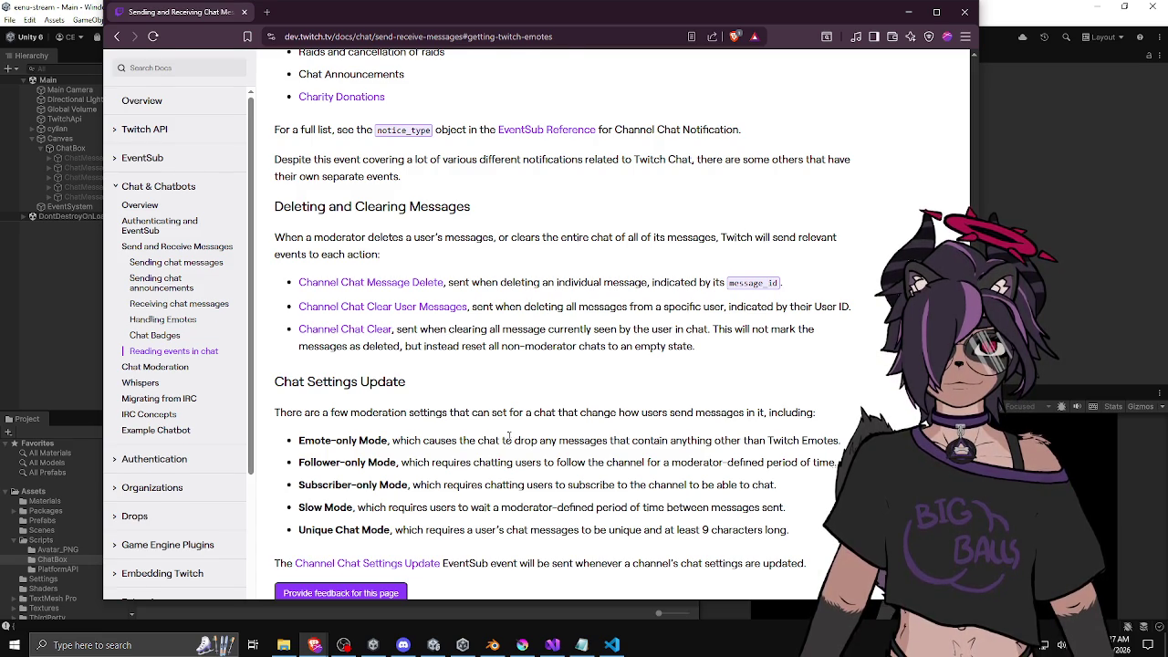
pyautogui.scroll(12, 514, 445)
pyautogui.scroll(5, 514, 445)
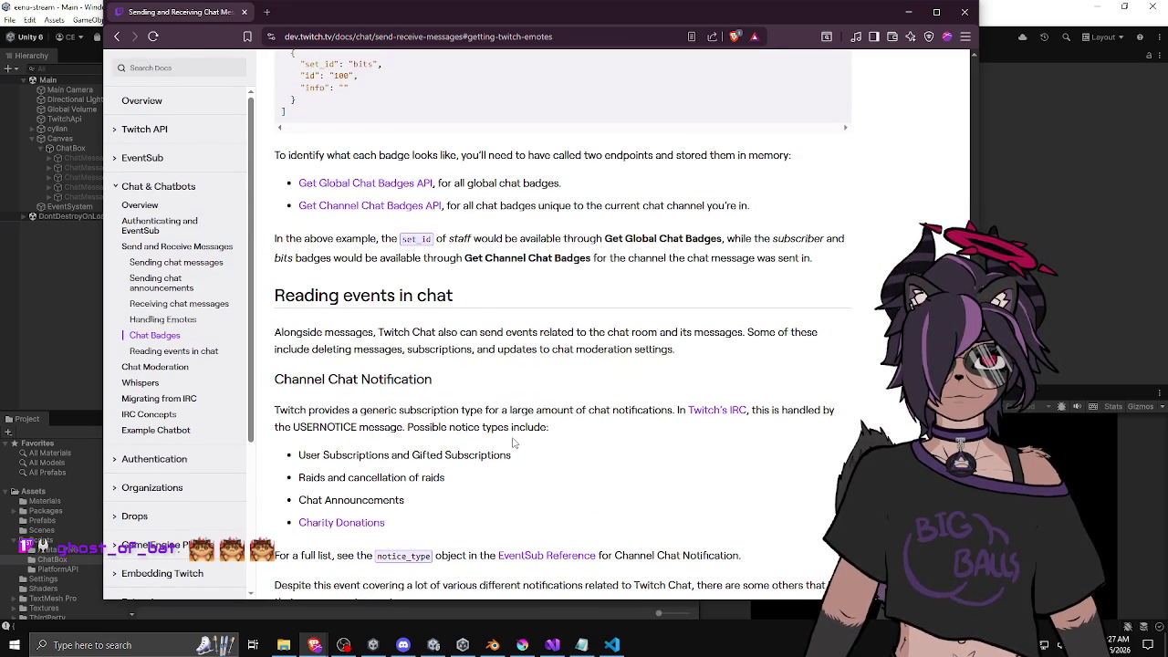
pyautogui.scroll(-2, 511, 416)
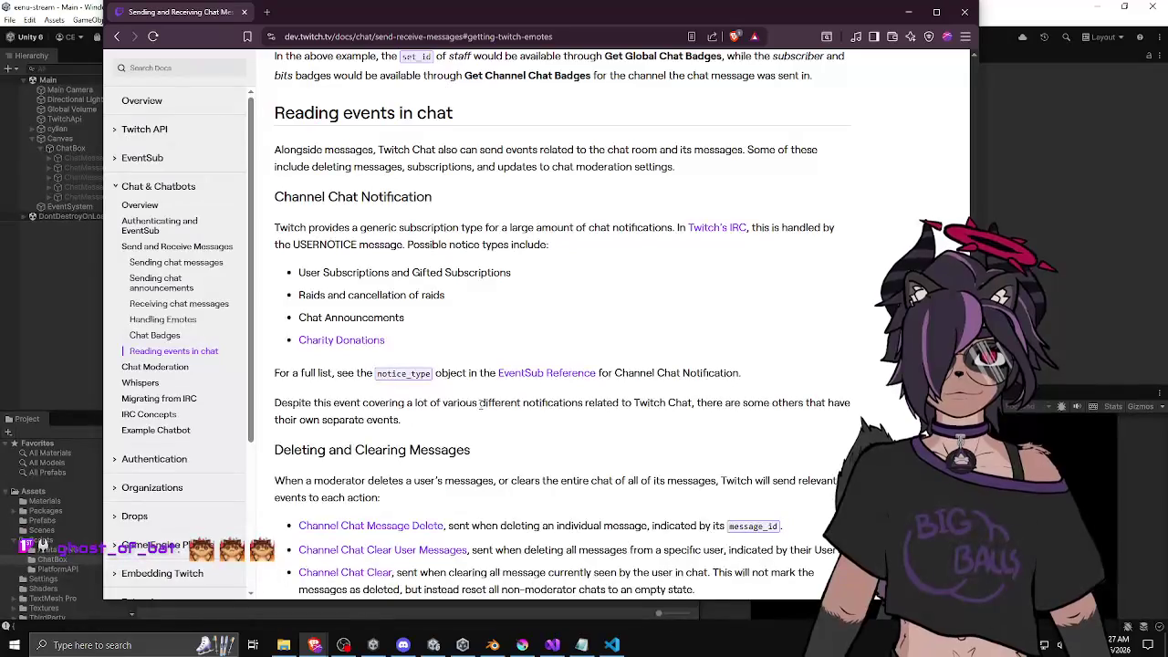
pyautogui.scroll(12, 482, 402)
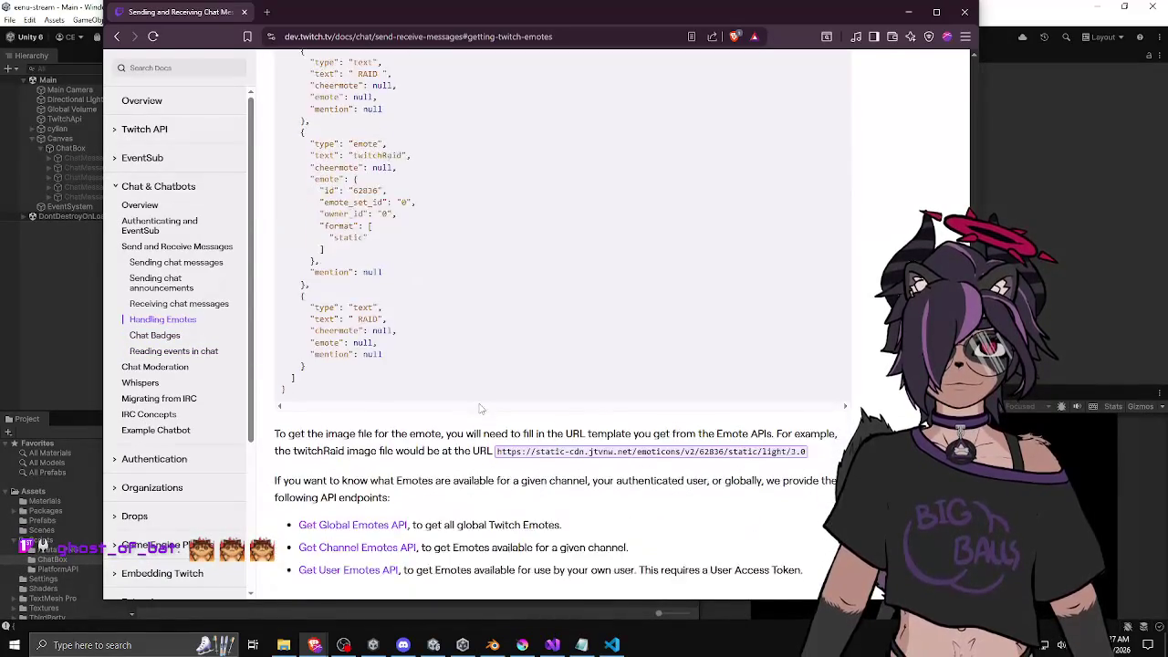
pyautogui.scroll(-2, 481, 407)
pyautogui.moveTo(311, 313); pyautogui.dragTo(739, 313)
pyautogui.click(796, 310)
pyautogui.moveTo(360, 329); pyautogui.dragTo(657, 330)
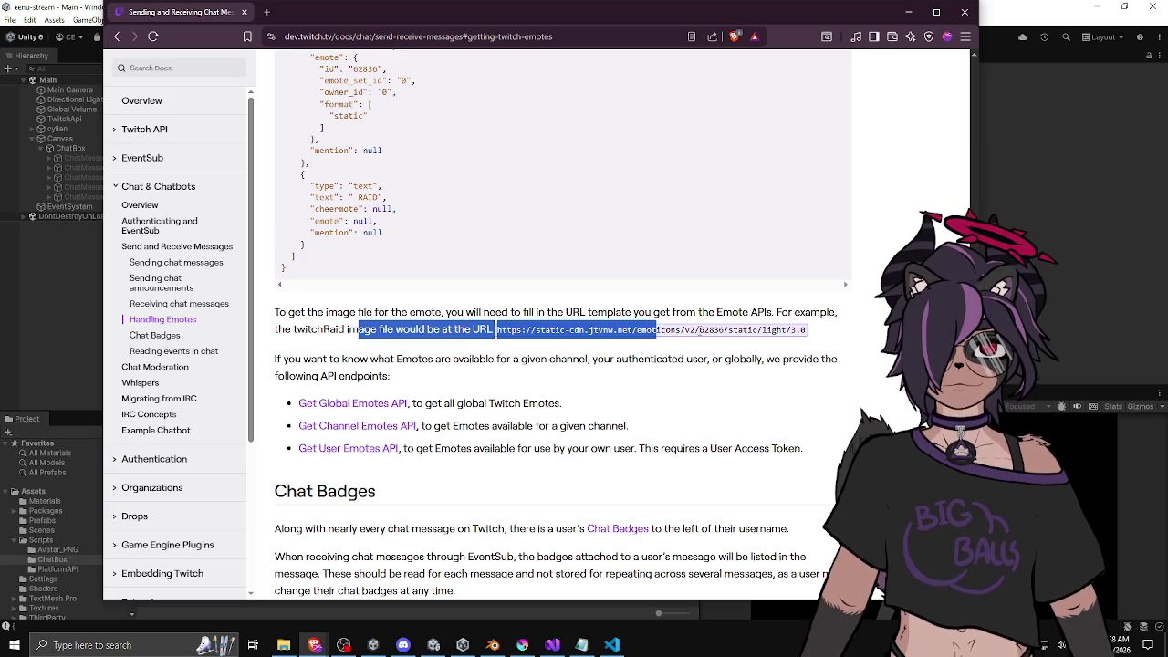
pyautogui.click(657, 329)
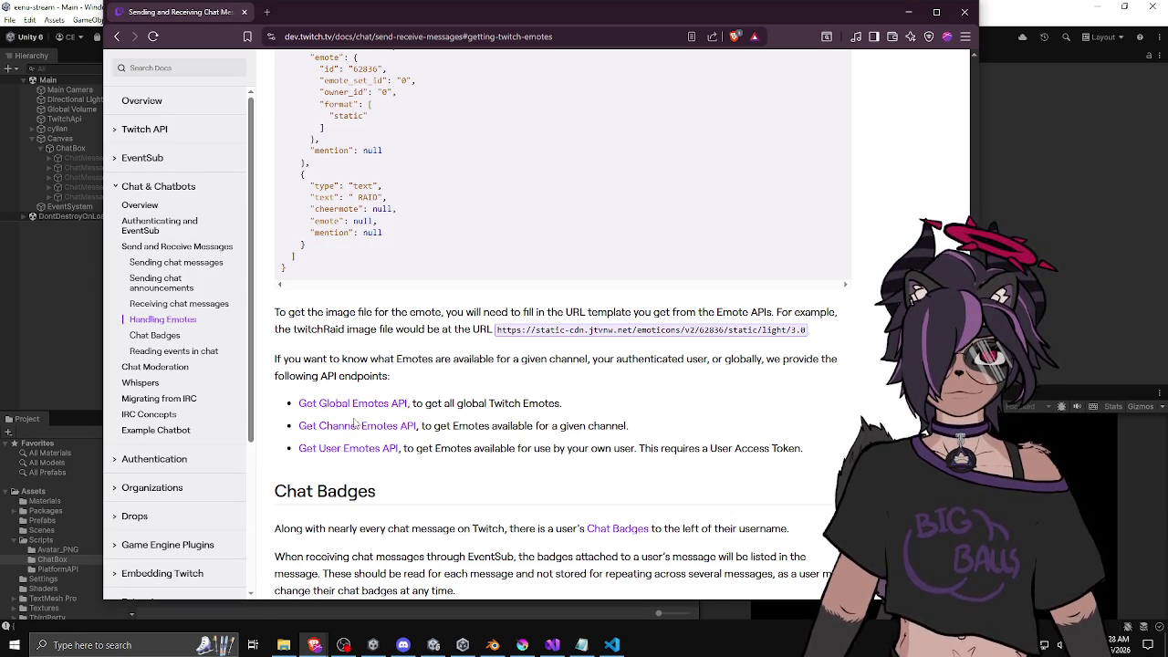
# - Highlight the Get Channel Emotes description and its 'Emotes available for' wording
pyautogui.scroll(-2, 356, 423)
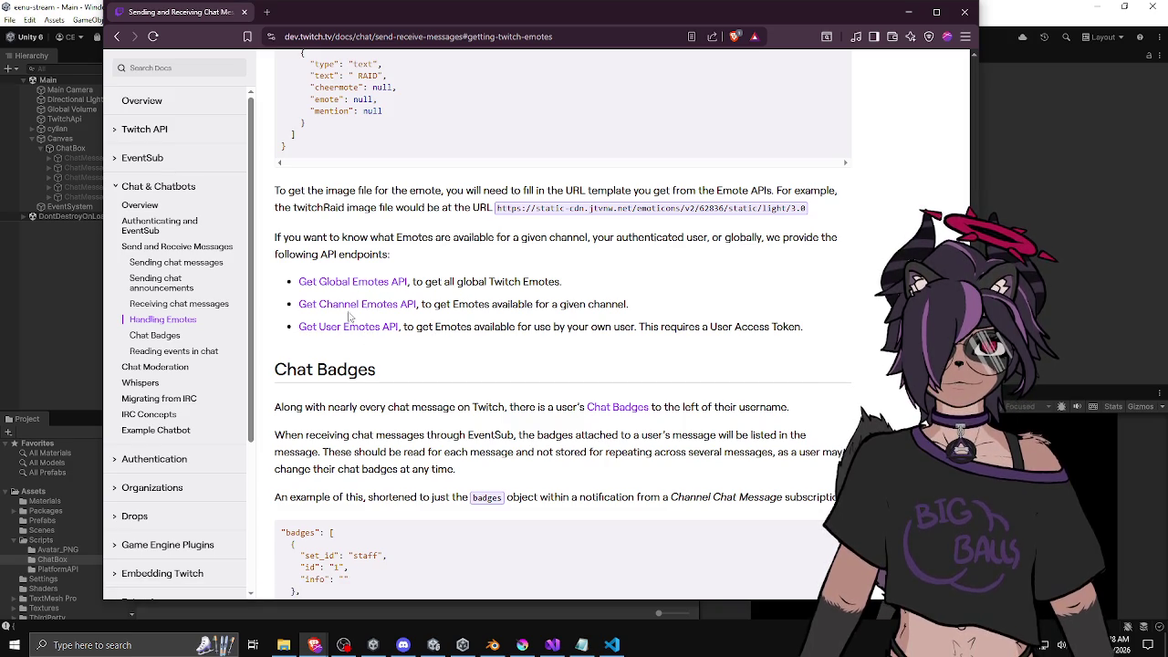
pyautogui.moveTo(458, 308); pyautogui.dragTo(557, 308)
pyautogui.click(552, 308)
pyautogui.moveTo(439, 308); pyautogui.dragTo(577, 307)
pyautogui.doubleClick(454, 281)
pyautogui.click(482, 282)
pyautogui.scroll(1, 465, 286)
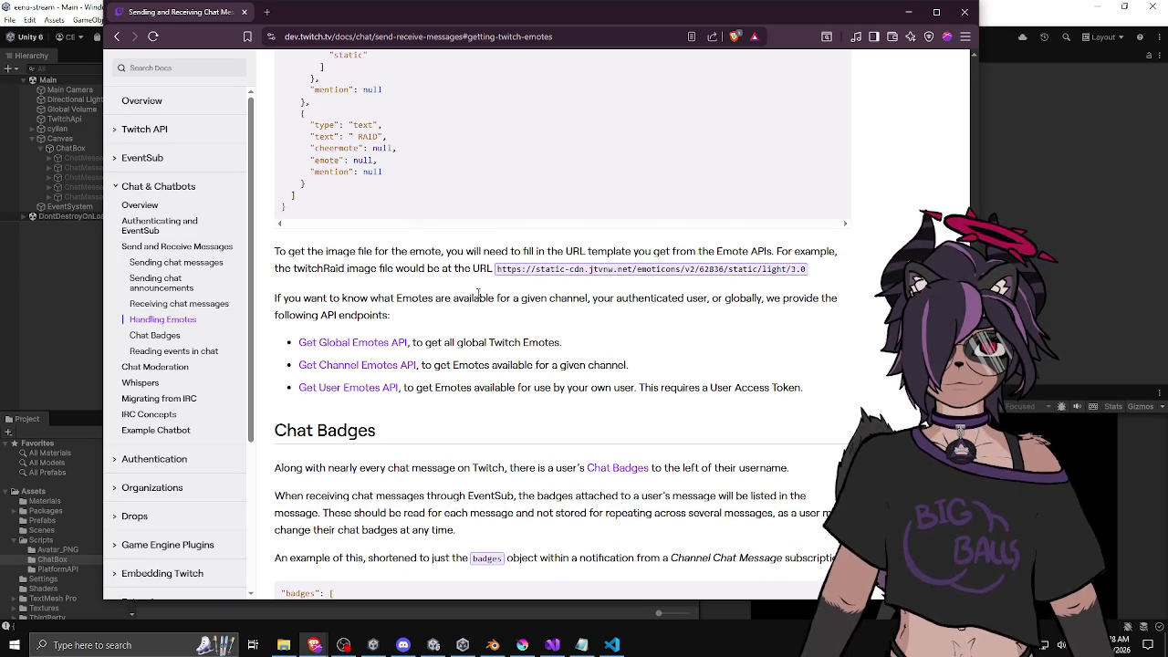
# - Open Get Global Emotes API and Get Channel Emotes API in new tabs, viewing Get Global Emotes
pyautogui.rightClick(353, 342)
pyautogui.click(388, 352)
pyautogui.rightClick(376, 365)
pyautogui.click(394, 375)
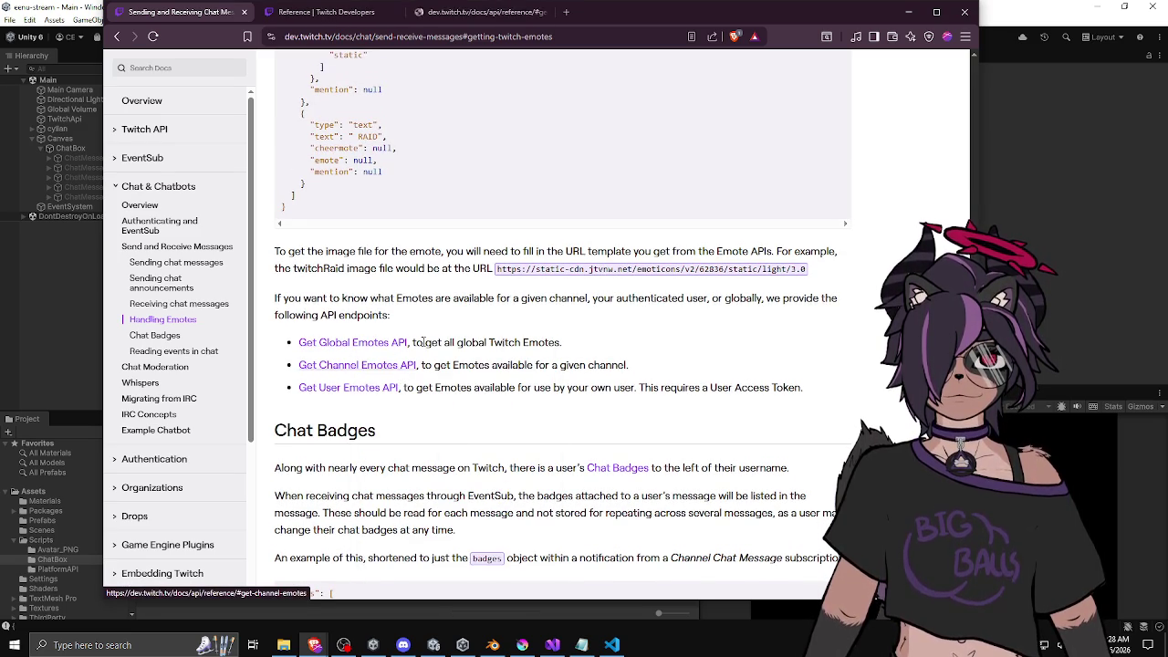
pyautogui.click(336, 13)
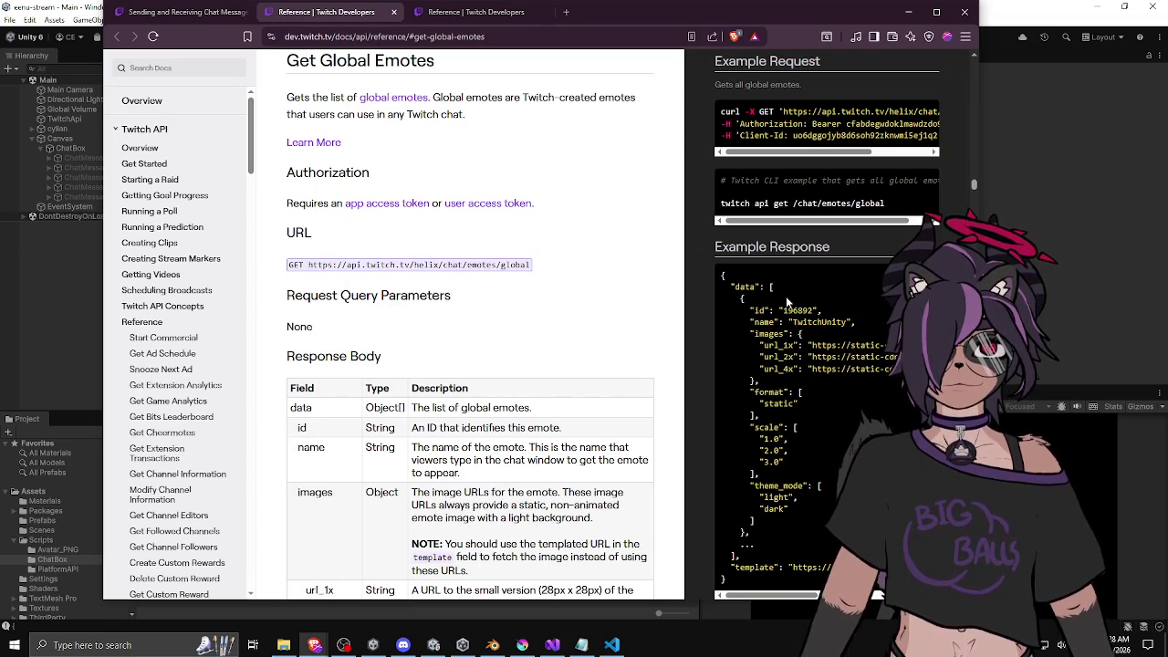
pyautogui.moveTo(978, 226)
pyautogui.mouseDown()
pyautogui.moveTo(1008, 226)
pyautogui.moveTo(998, 225)
pyautogui.mouseUp()
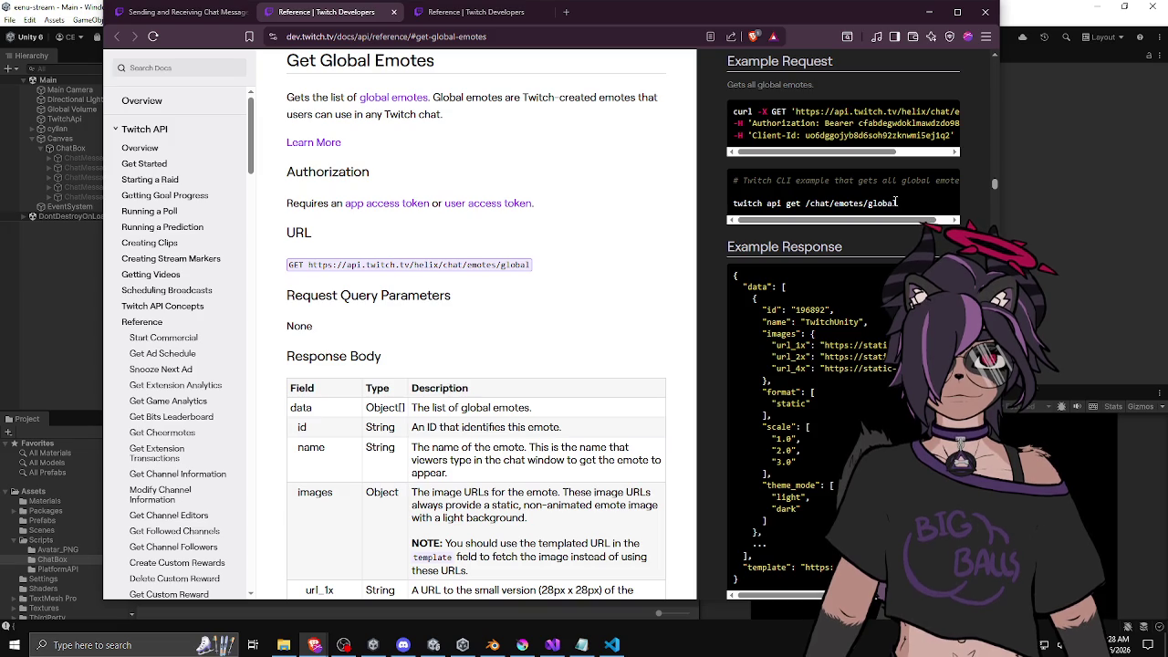
pyautogui.scroll(-2, 799, 263)
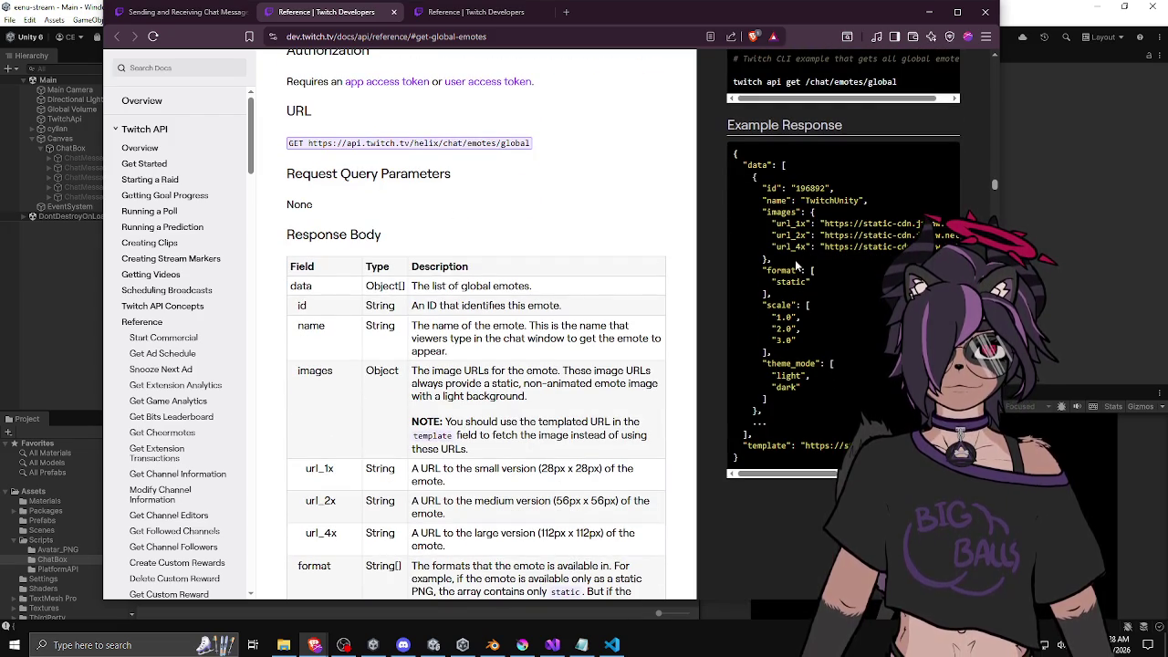
pyautogui.moveTo(771, 211); pyautogui.dragTo(846, 258)
pyautogui.click(794, 365)
pyautogui.moveTo(794, 477); pyautogui.dragTo(800, 477)
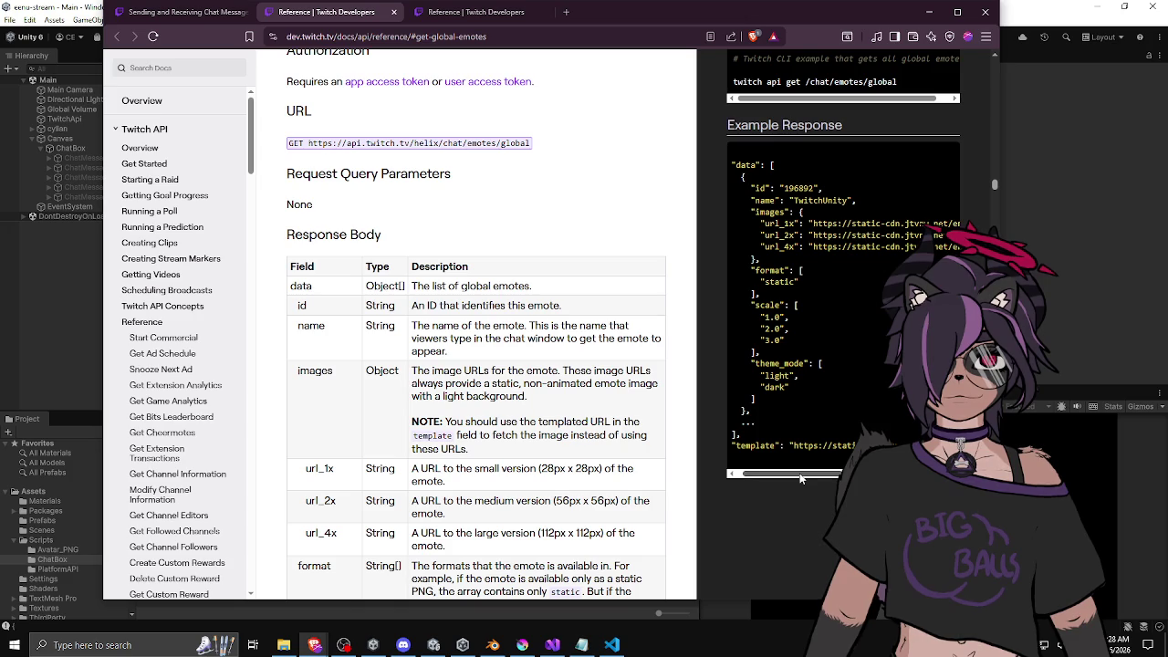
pyautogui.moveTo(800, 477)
pyautogui.mouseDown()
pyautogui.moveTo(910, 477)
pyautogui.moveTo(778, 474)
pyautogui.moveTo(876, 472)
pyautogui.moveTo(791, 470)
pyautogui.mouseUp()
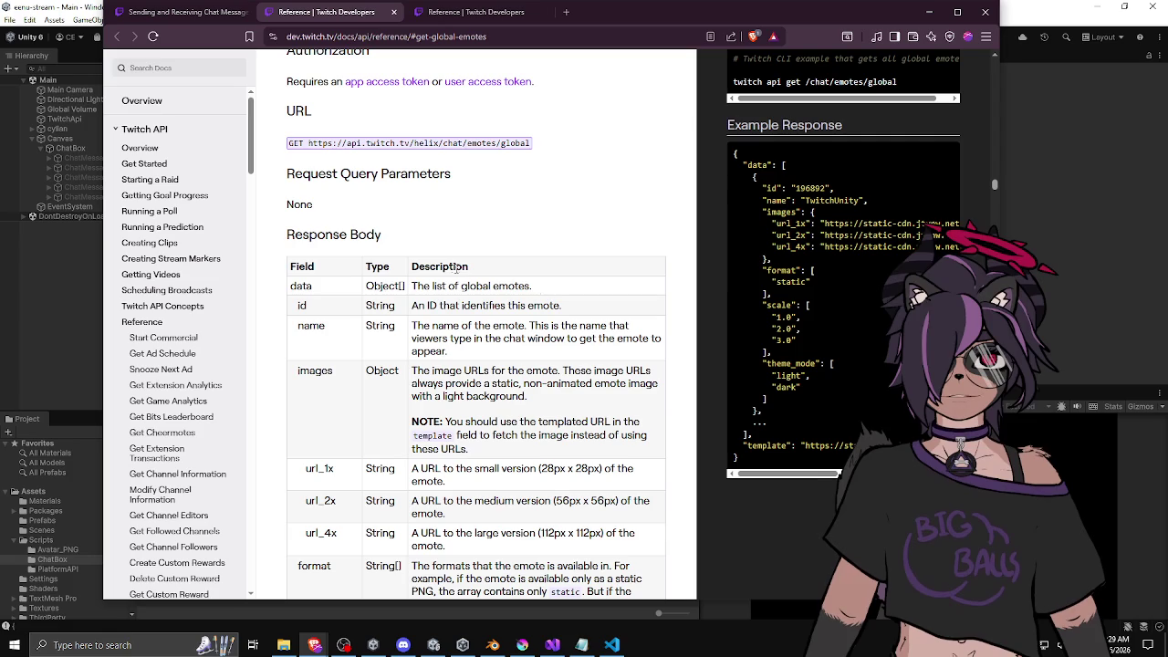
pyautogui.scroll(2, 444, 137)
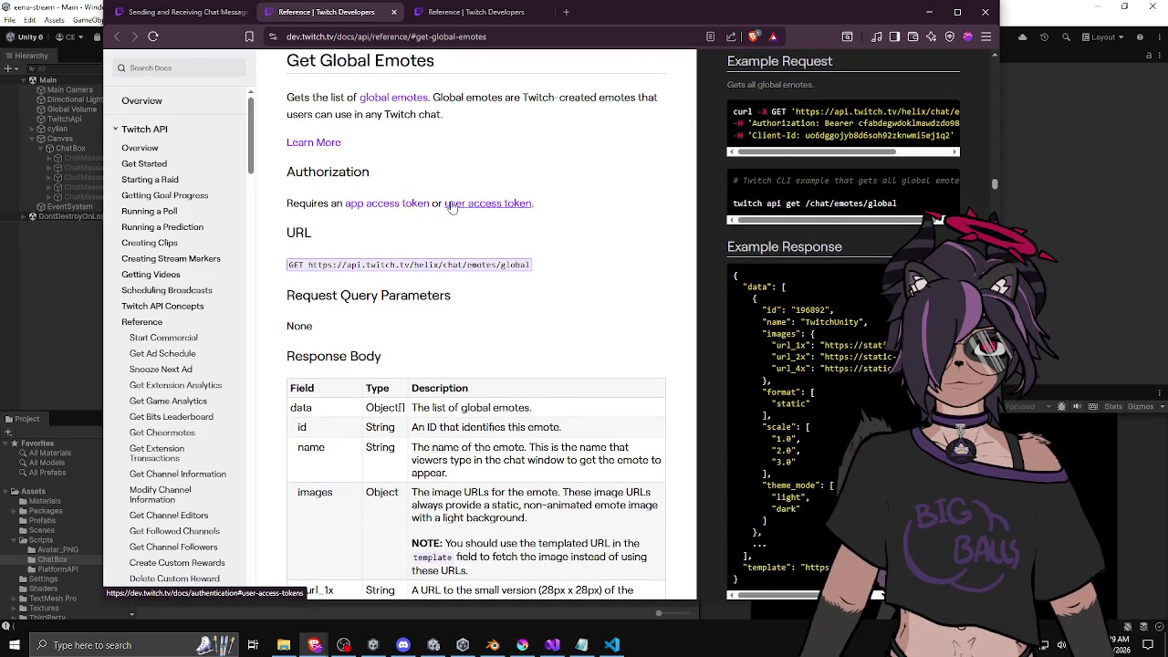
pyautogui.scroll(1, 383, 183)
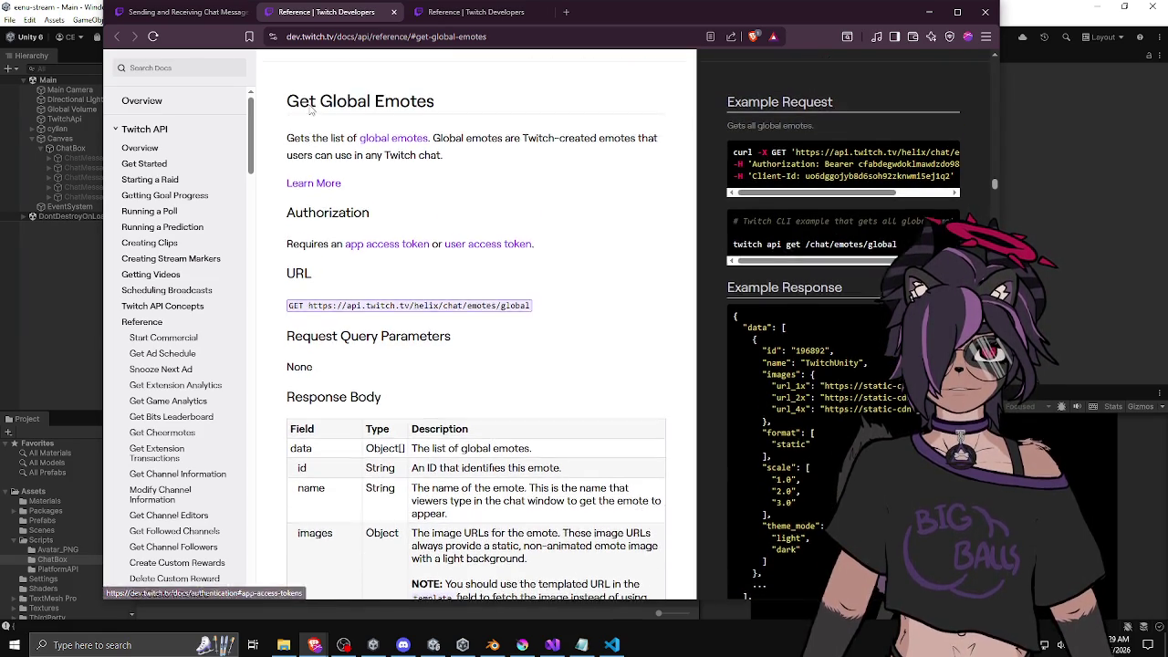
pyautogui.moveTo(330, 158); pyautogui.dragTo(398, 175)
pyautogui.click(398, 174)
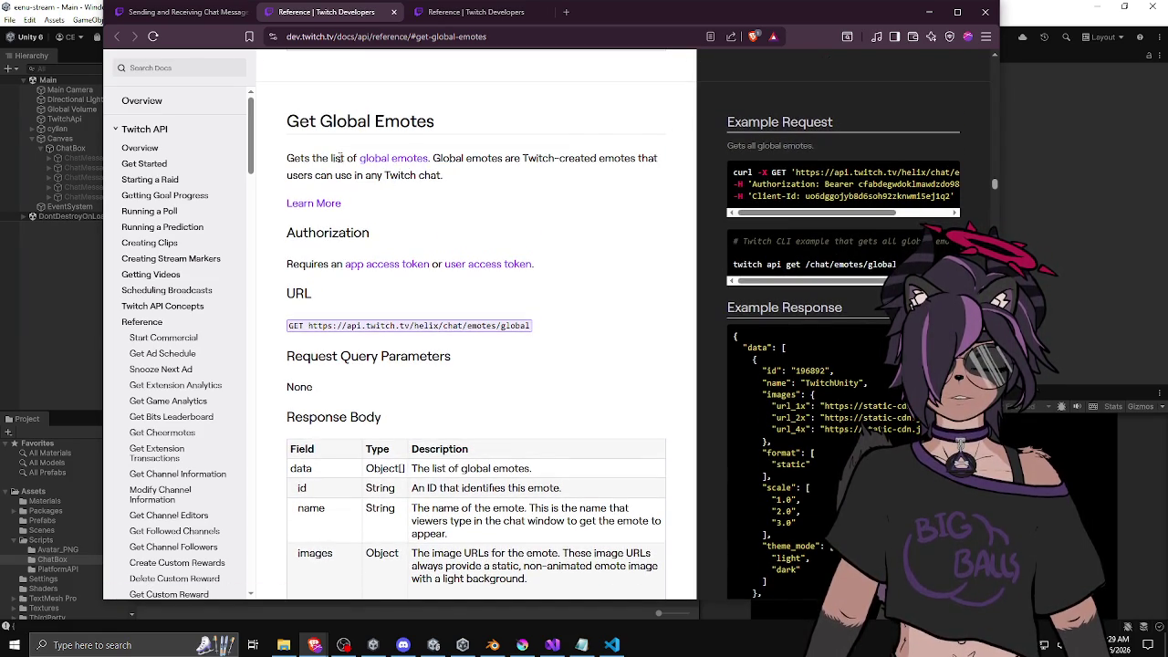
pyautogui.scroll(-4, 317, 126)
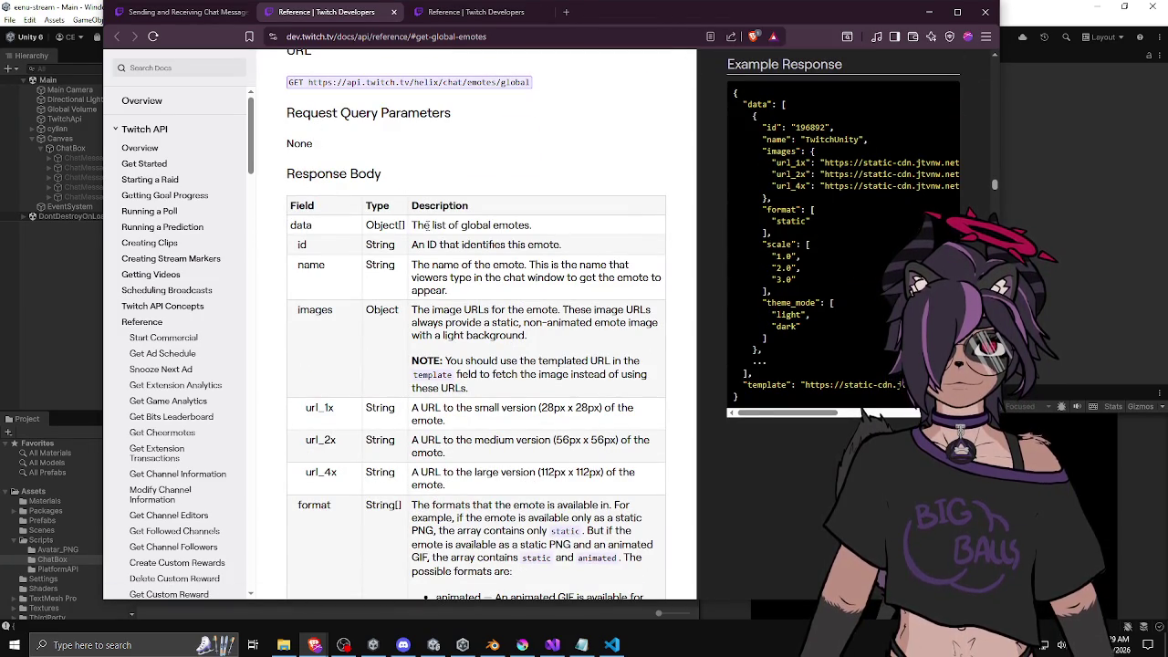
pyautogui.moveTo(425, 225); pyautogui.dragTo(504, 225)
pyautogui.click(502, 225)
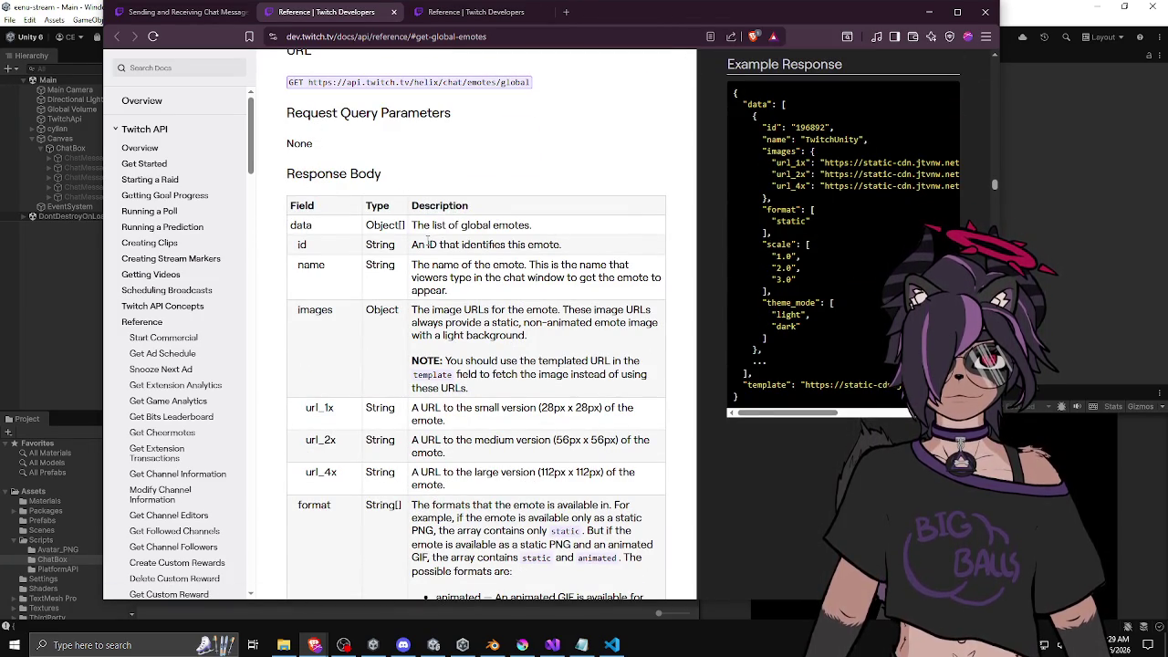
pyautogui.scroll(4, 427, 242)
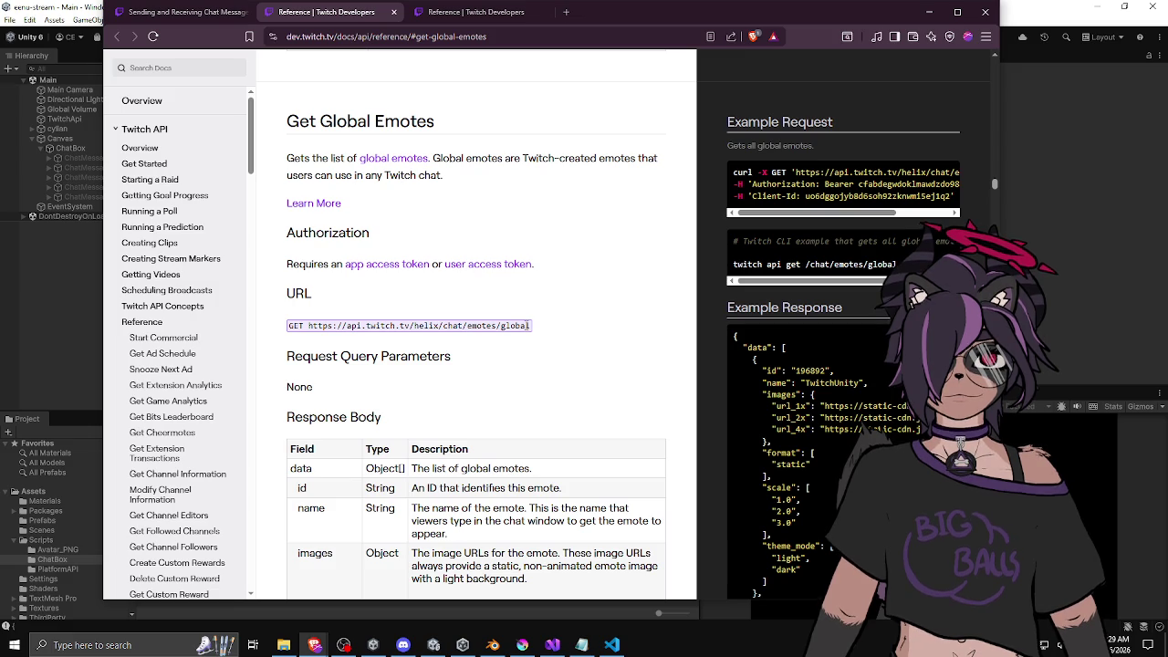
pyautogui.scroll(-8, 530, 326)
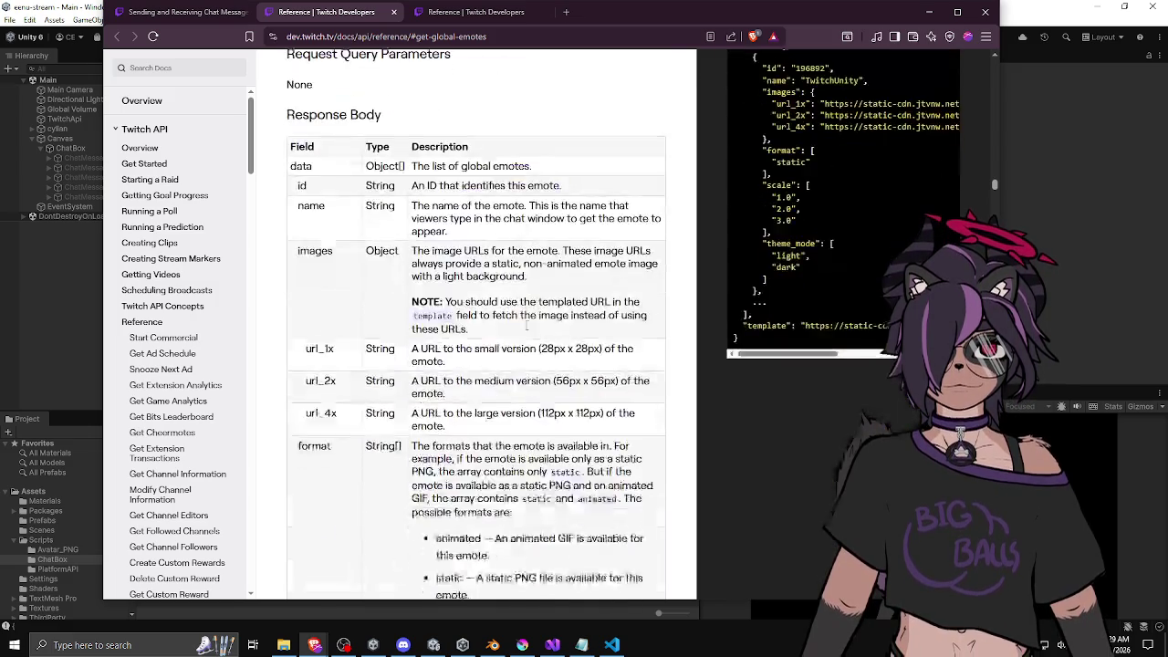
# - Scroll the Get Global Emotes page and highlight the global emotes request URL
pyautogui.scroll(-7, 526, 330)
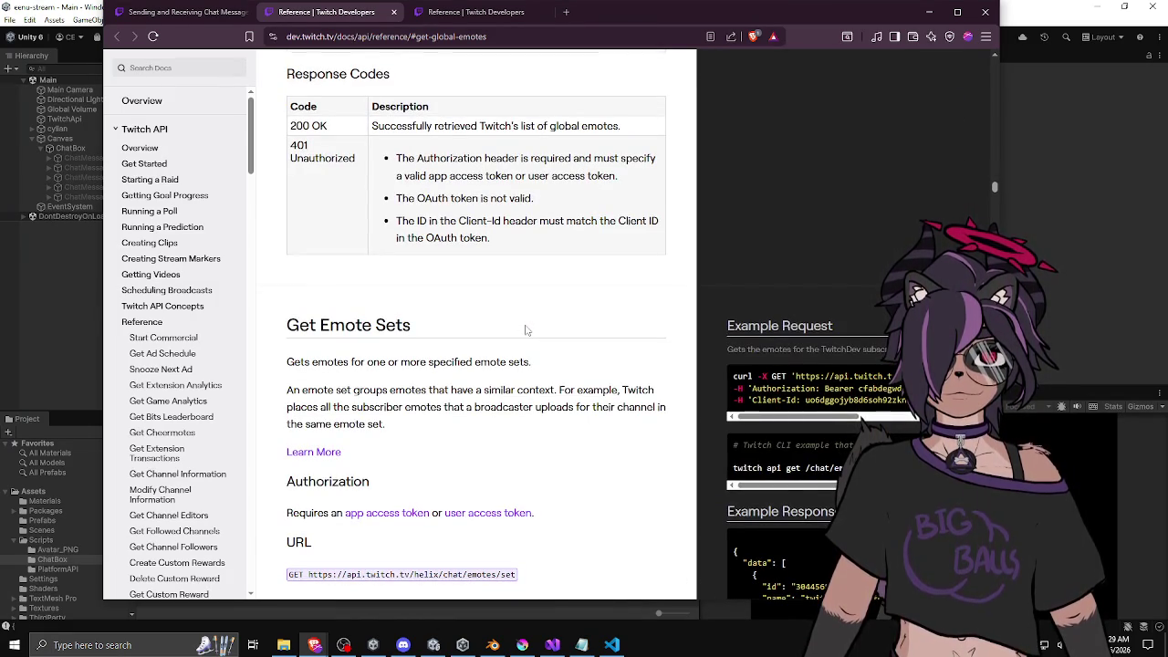
pyautogui.scroll(-4, 526, 331)
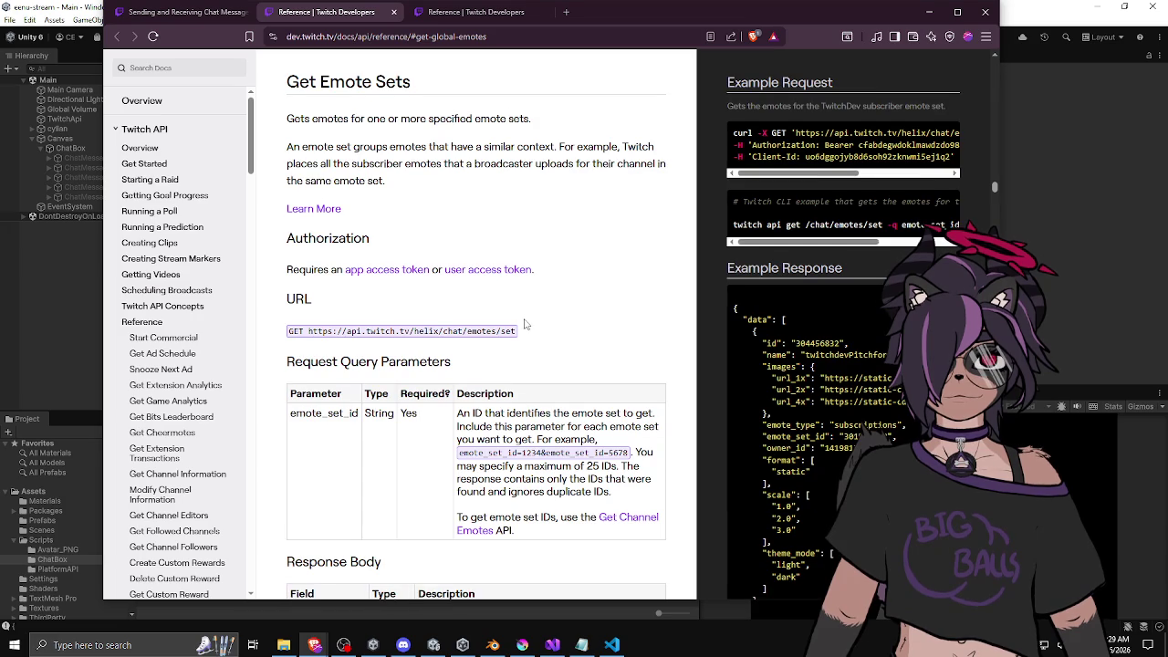
pyautogui.scroll(15, 372, 263)
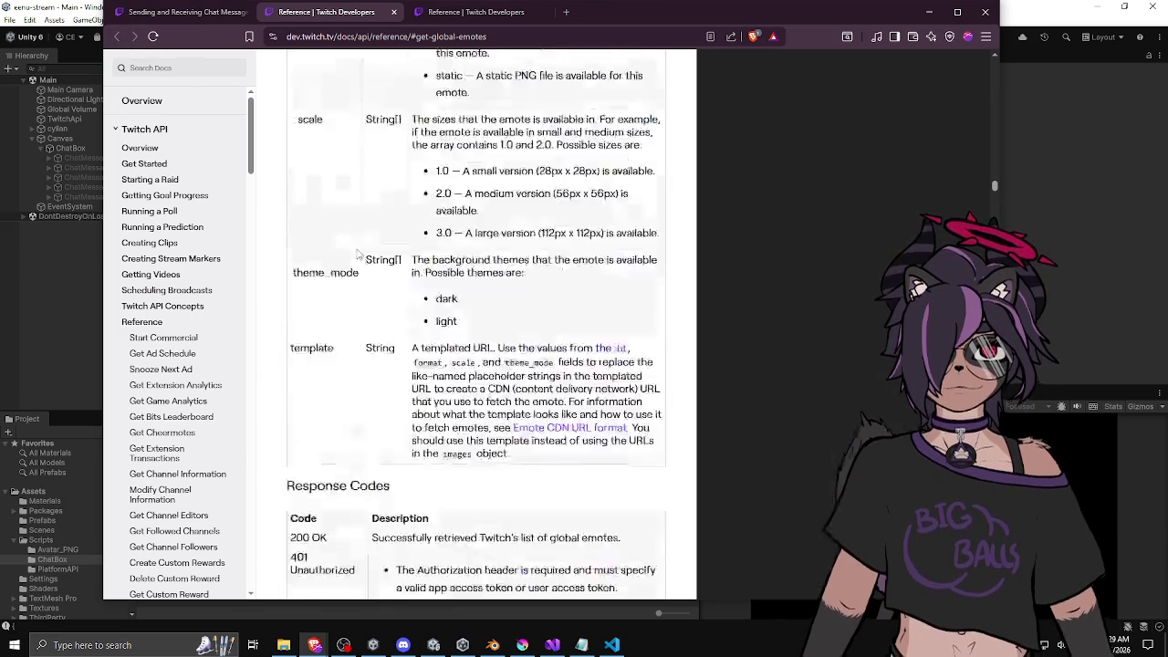
pyautogui.scroll(1, 372, 258)
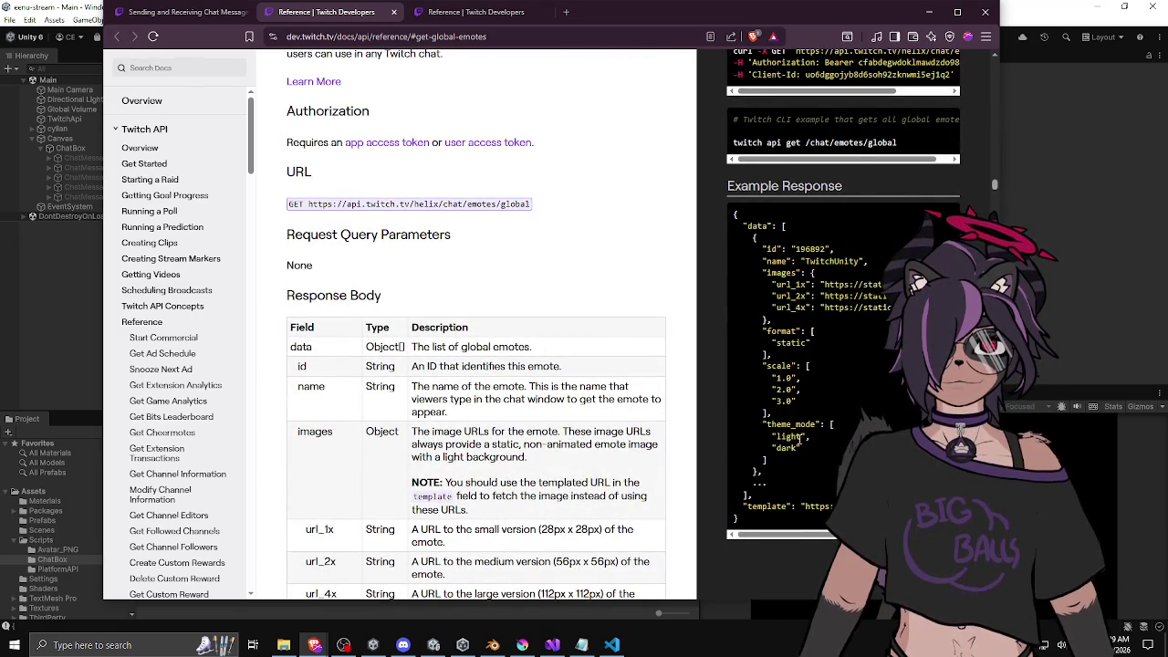
pyautogui.scroll(3, 433, 287)
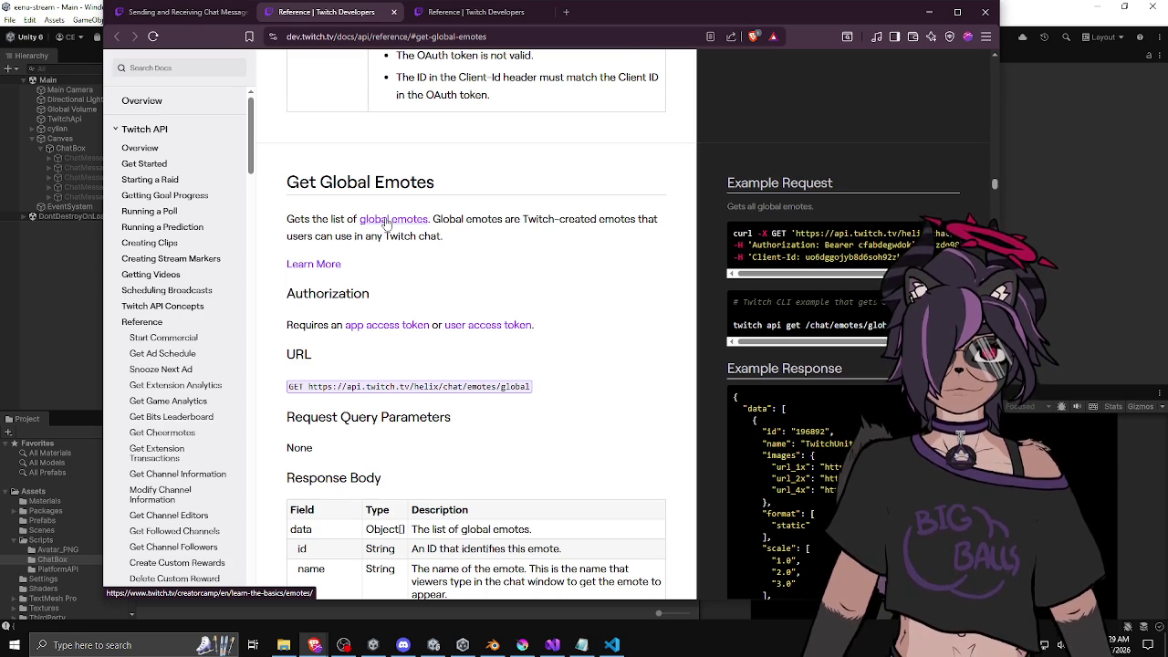
pyautogui.scroll(-4, 387, 225)
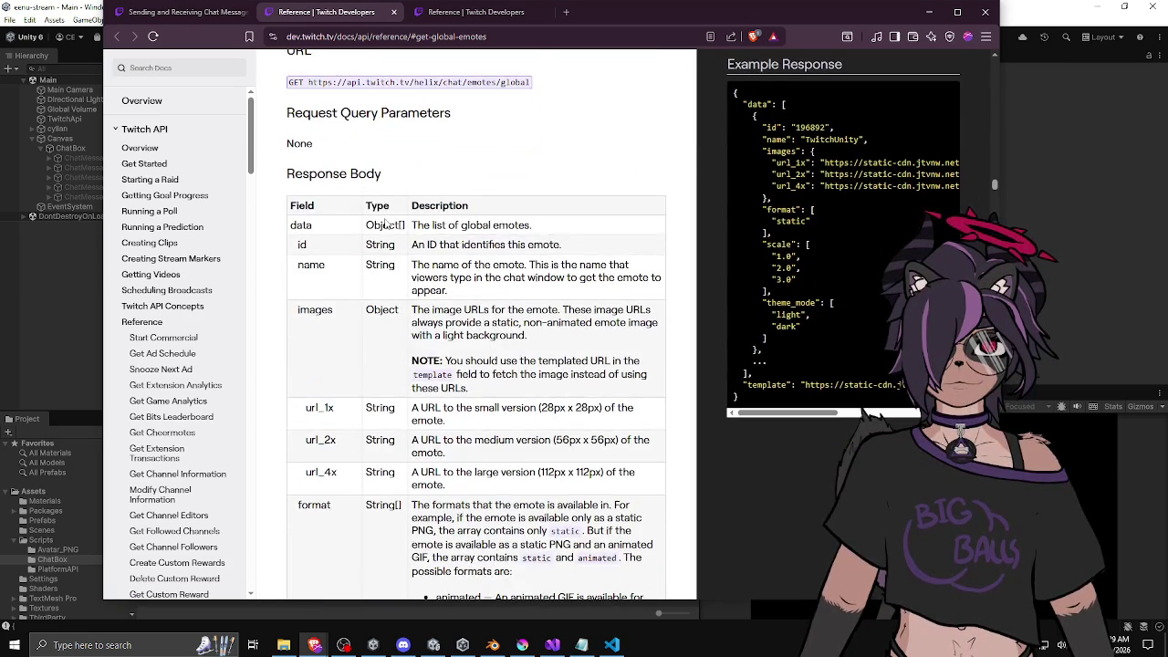
pyautogui.scroll(4, 387, 224)
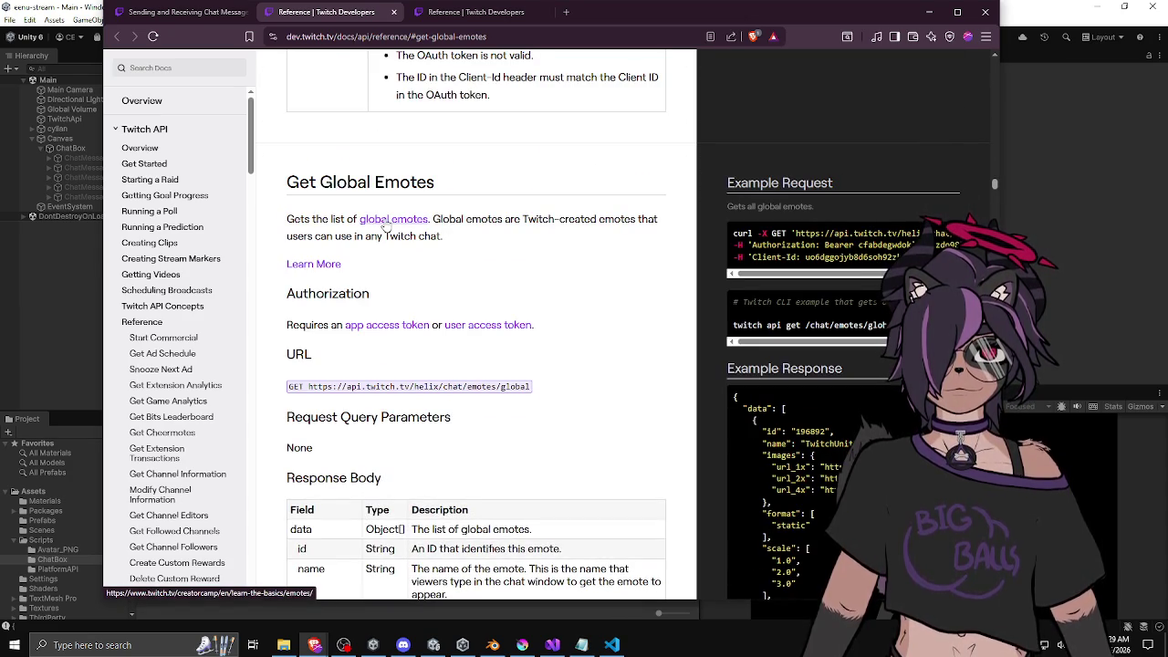
pyautogui.moveTo(308, 386); pyautogui.dragTo(497, 386)
pyautogui.click(498, 386)
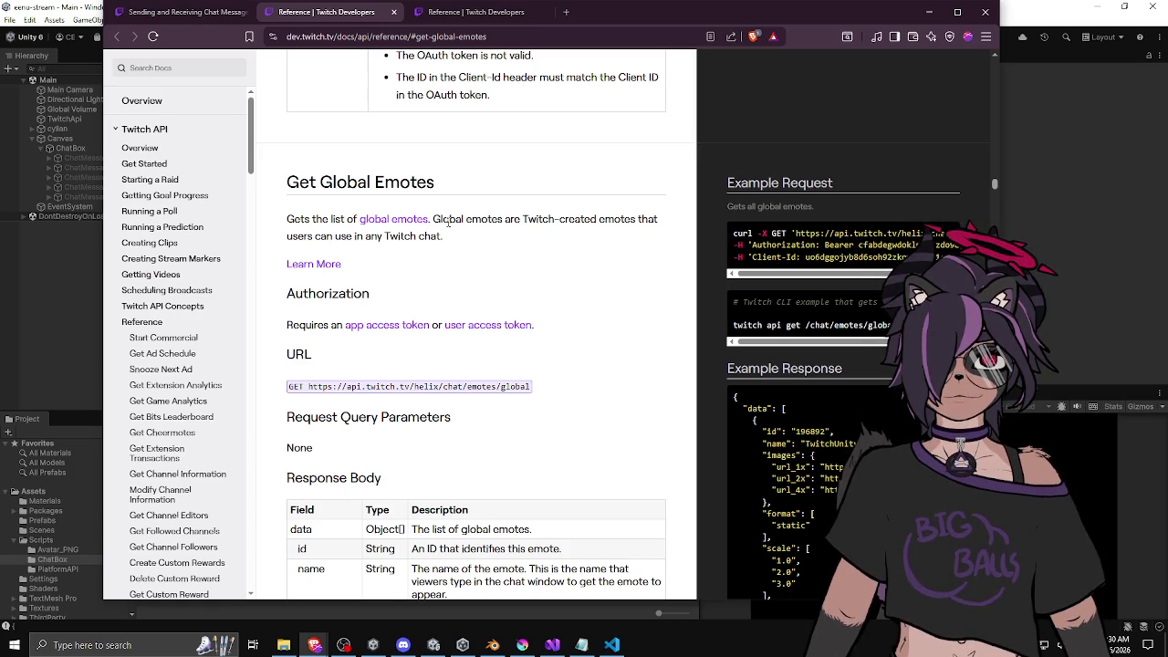
# - Open the 'global emotes' link in a new tab
pyautogui.scroll(-3, 448, 223)
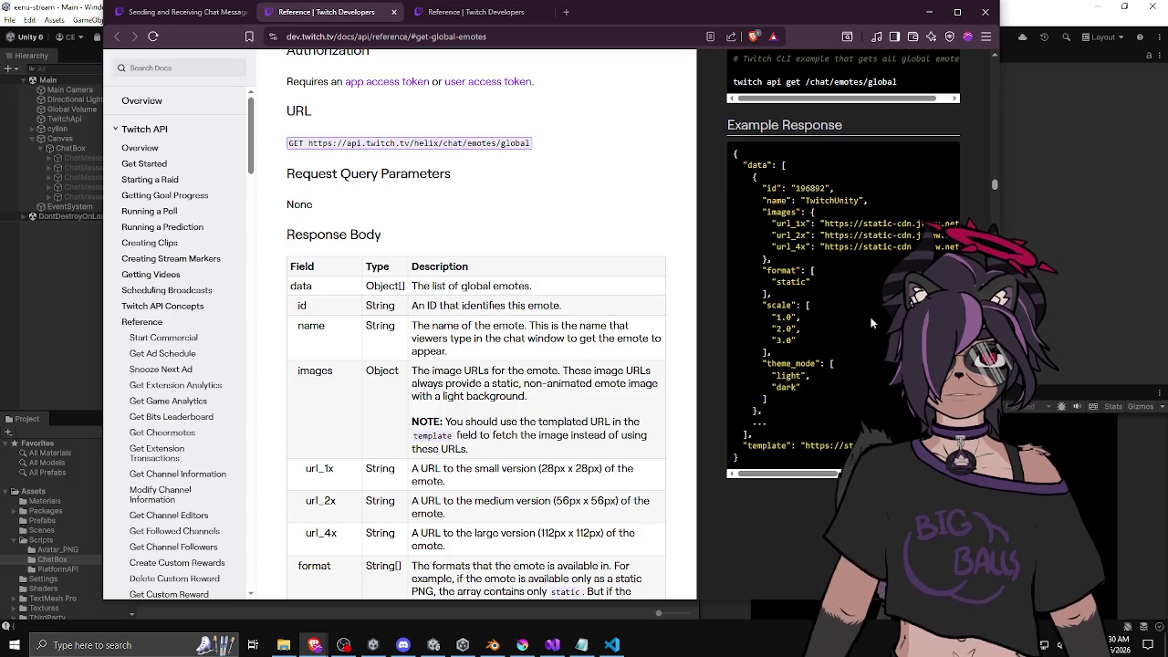
pyautogui.scroll(3, 769, 434)
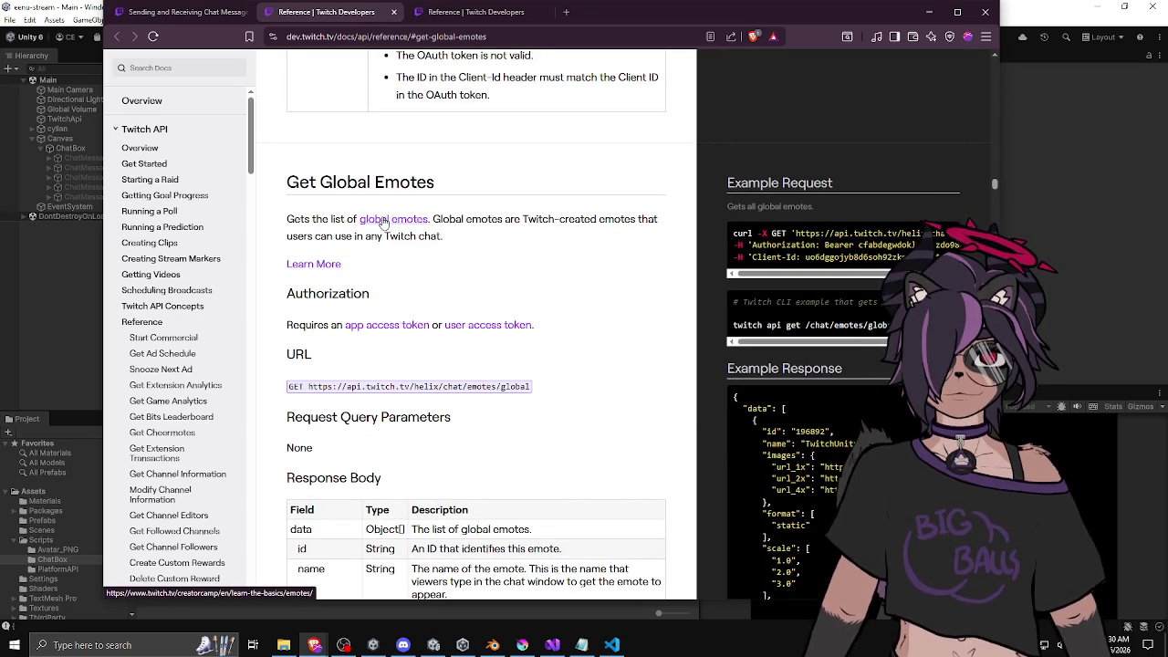
pyautogui.rightClick(383, 222)
pyautogui.click(408, 225)
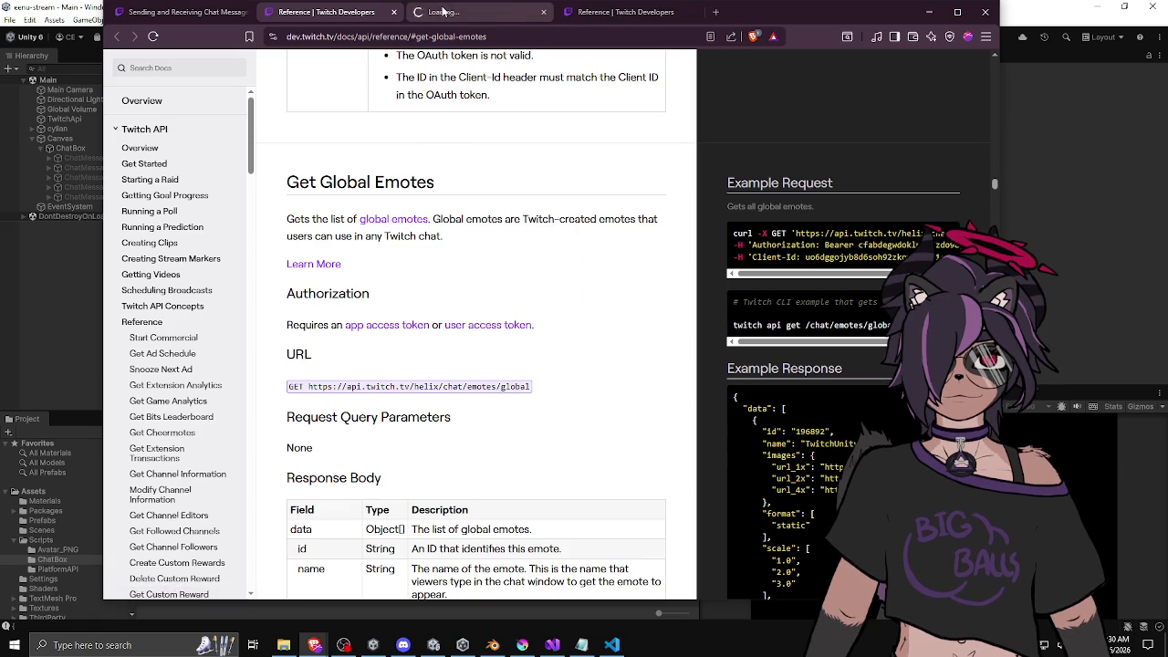
# - Drag the docs browser window to the right screen edge to uncover the Unity editor
pyautogui.click(442, 12)
pyautogui.moveTo(773, 20); pyautogui.dragTo(1167, 22)
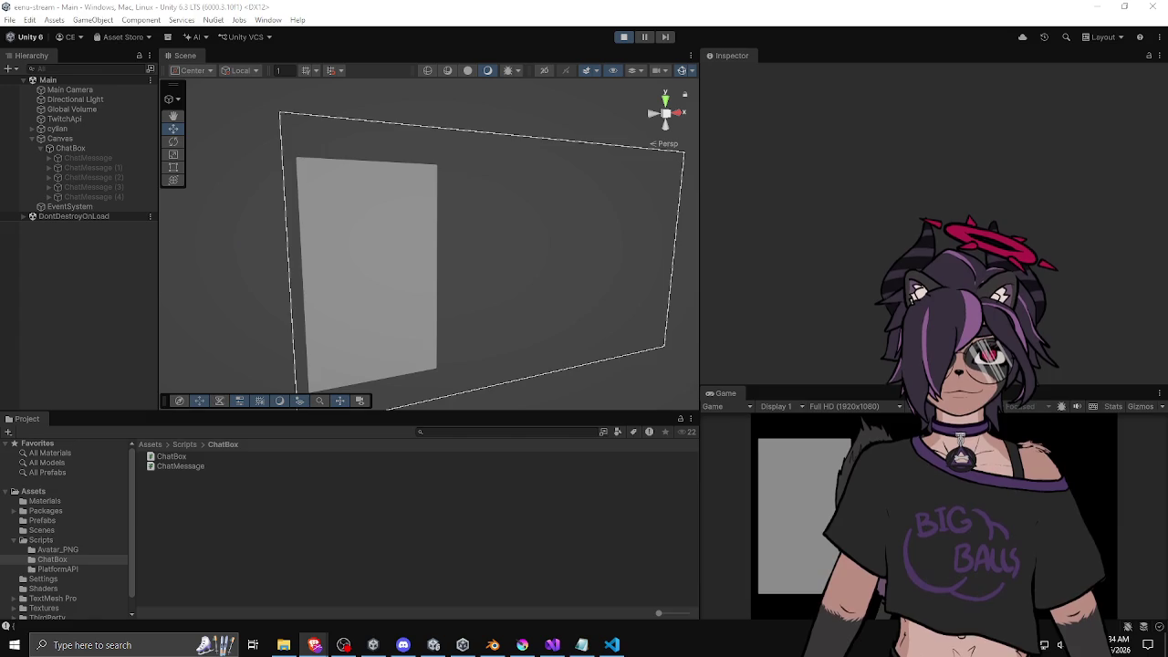
# - Bring back the emote image browser, close its tab, then start a blank Notepad window
pyautogui.click(313, 645)
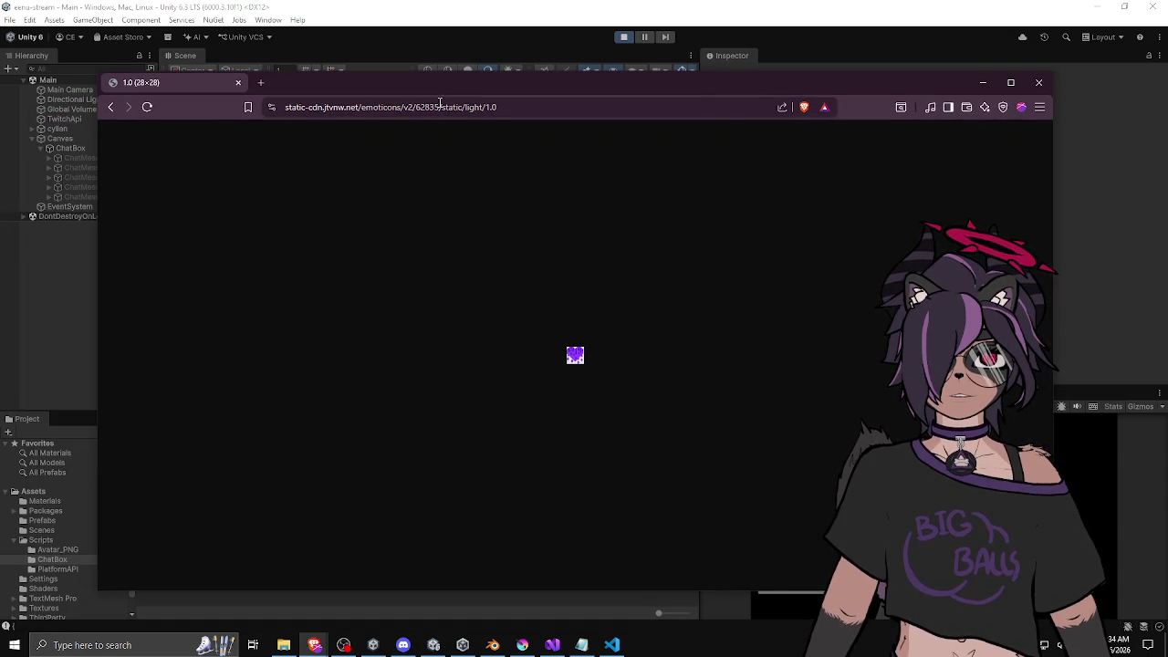
pyautogui.keyDown('ctrl'); pyautogui.scroll(9, 584, 351); pyautogui.keyUp('ctrl')
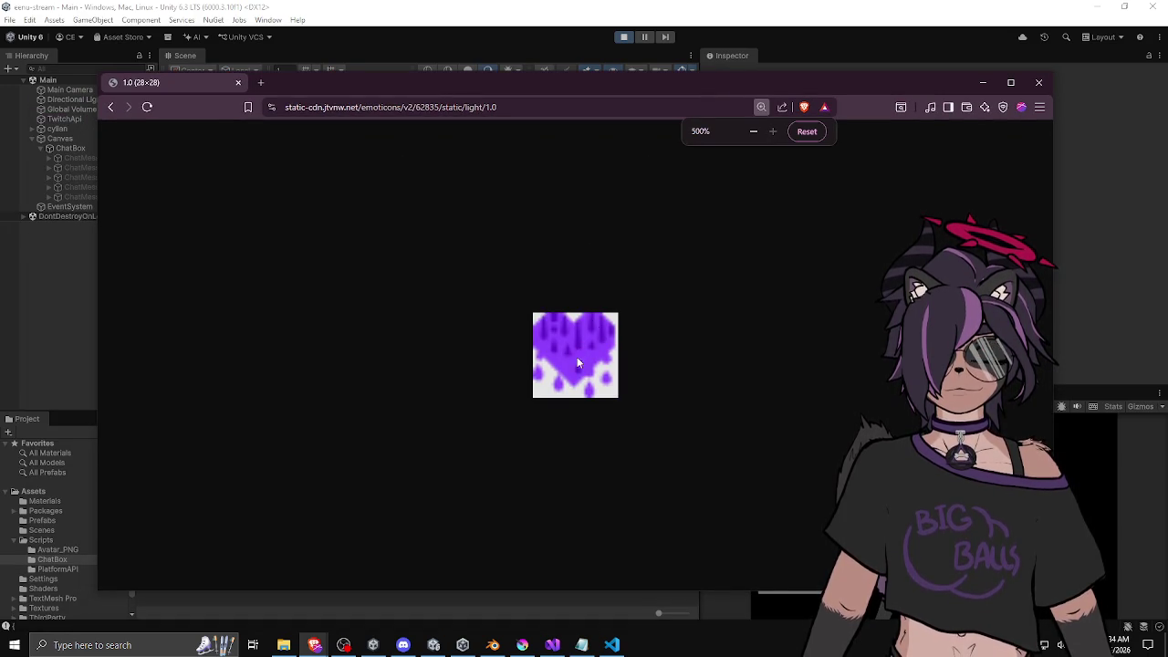
pyautogui.moveTo(417, 83); pyautogui.dragTo(427, 82)
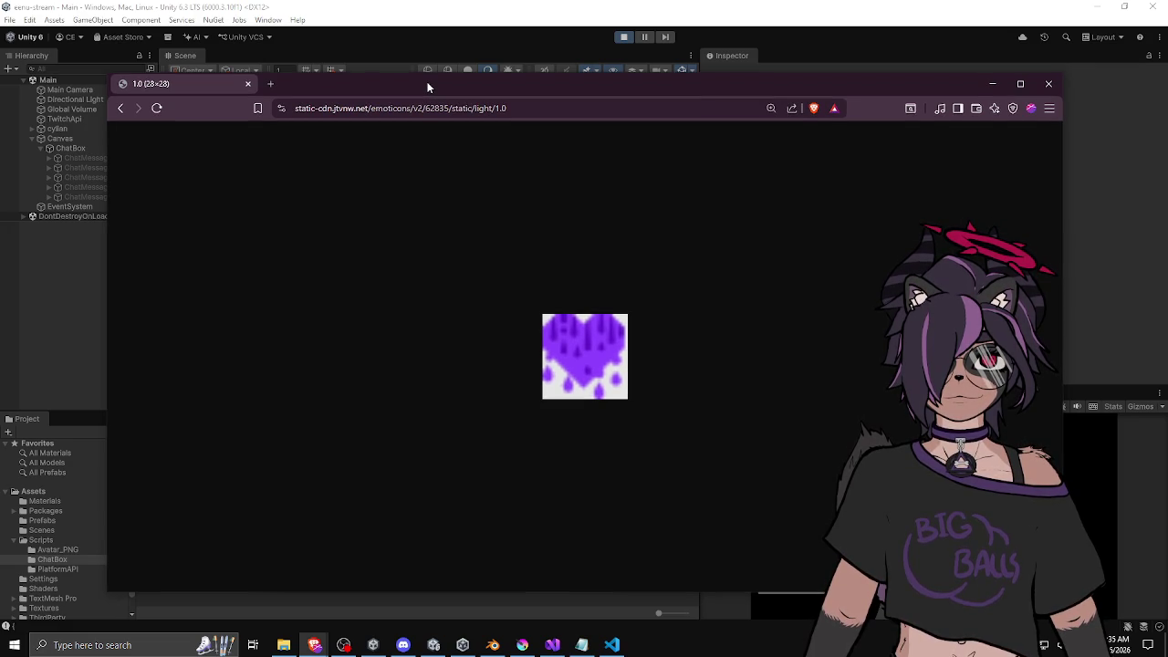
pyautogui.hotkey('ctrl', 'w')
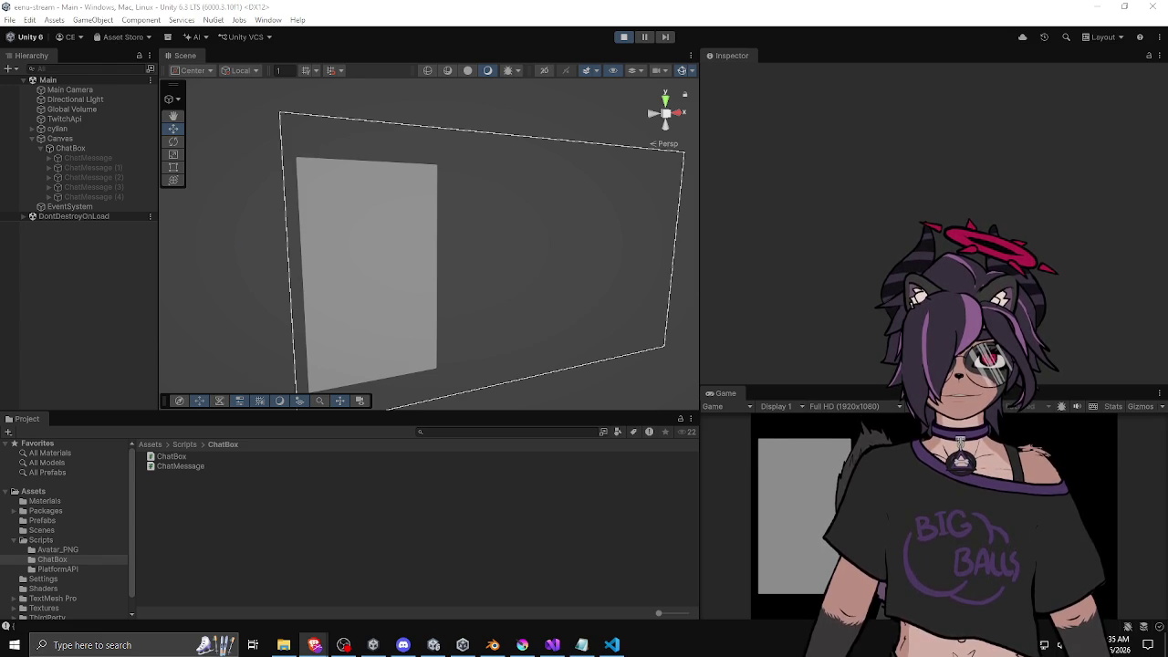
pyautogui.click(581, 645)
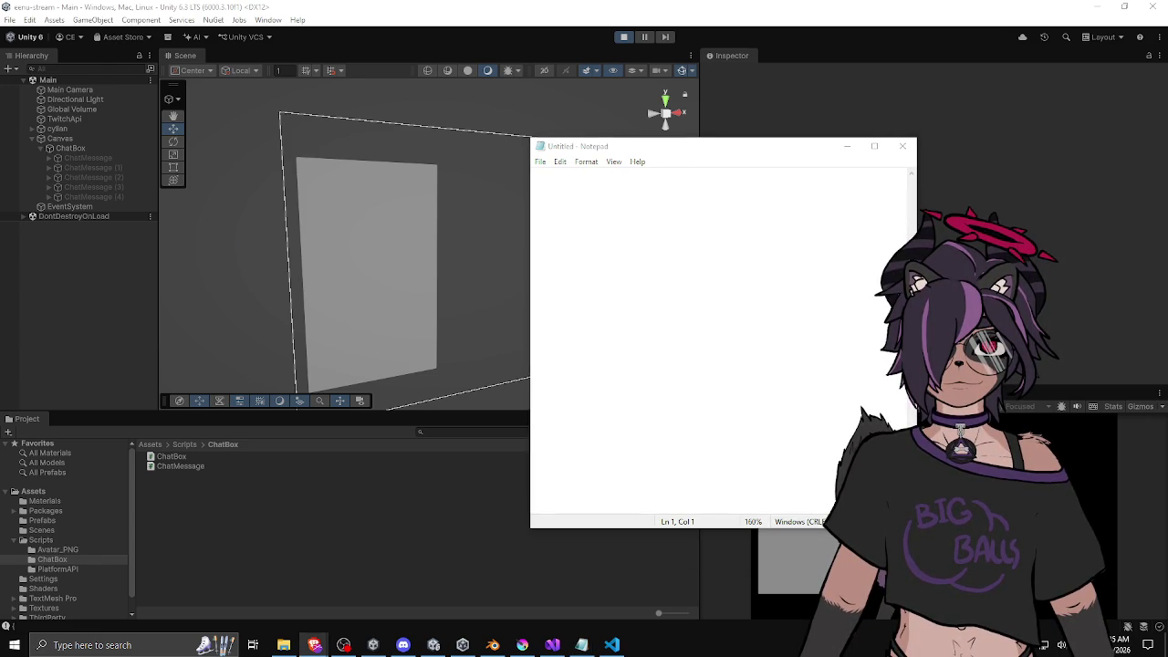
# - Paste the EventSub subscription-types docs link, shrink the text to fit it, and add blank lines below
pyautogui.write('https://dev.twitch.tv/docs/eventsub/eventsub-subscription-types/')
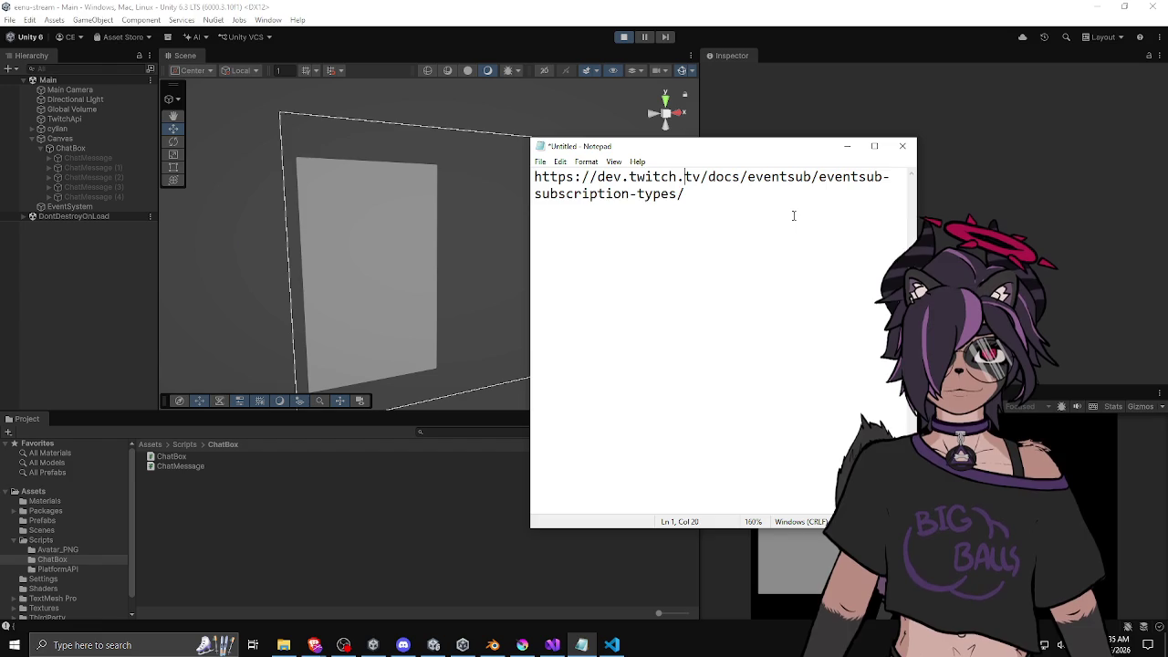
pyautogui.hotkey('ctrl', 'Home')
pyautogui.press('Return')
pyautogui.press('Up')
pyautogui.write('E')
pyautogui.press('BackSpace')
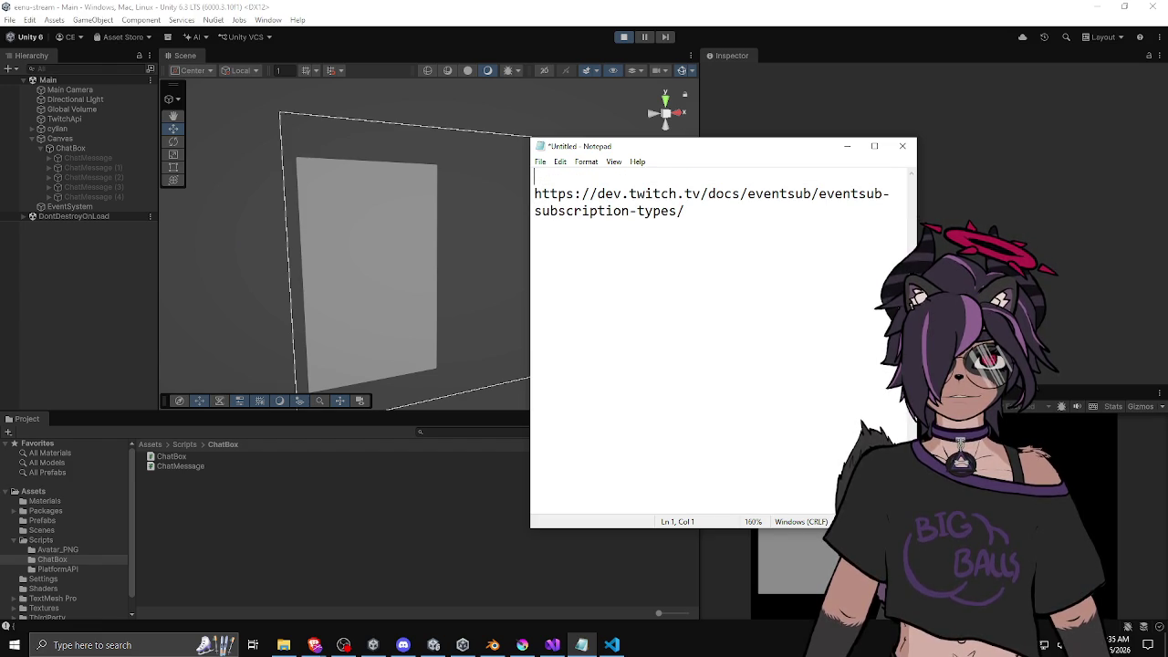
pyautogui.press('Delete')
pyautogui.hotkey('ctrl', '-')
pyautogui.hotkey('ctrl', '-')
pyautogui.hotkey('ctrl', '-')
pyautogui.moveTo(825, 175)
pyautogui.mouseDown()
pyautogui.moveTo(746, 182)
pyautogui.moveTo(678, 208)
pyautogui.mouseUp()
pyautogui.click(887, 177)
pyautogui.press('Return')
pyautogui.press('Return')
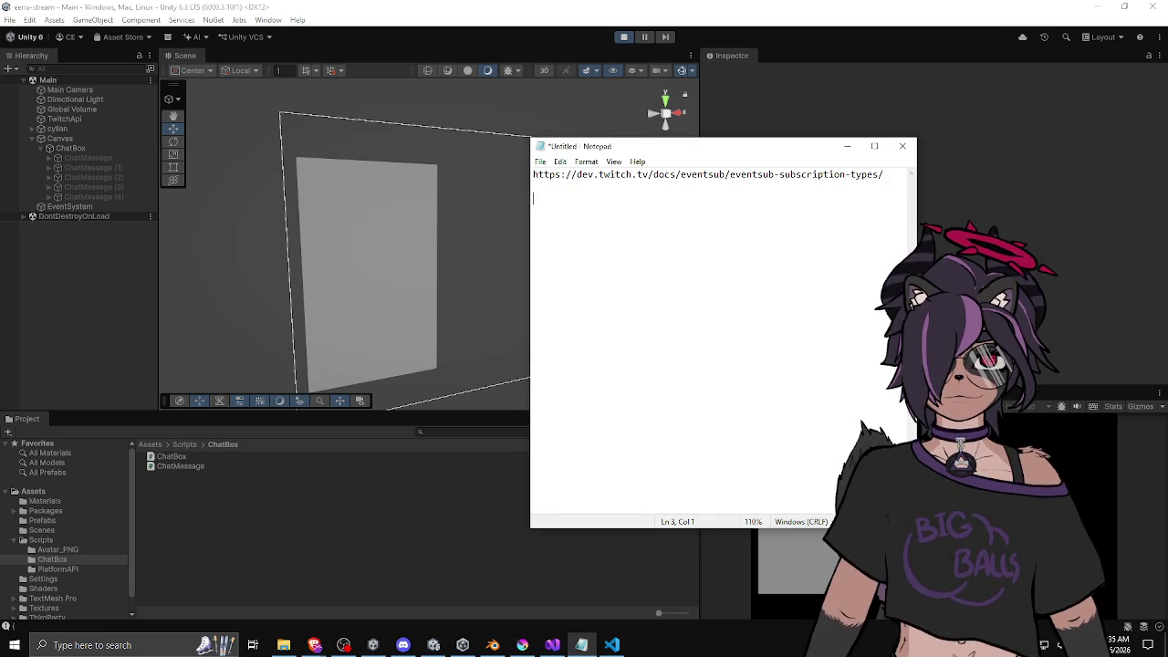
pyautogui.hotkey('alt', 'Tab')
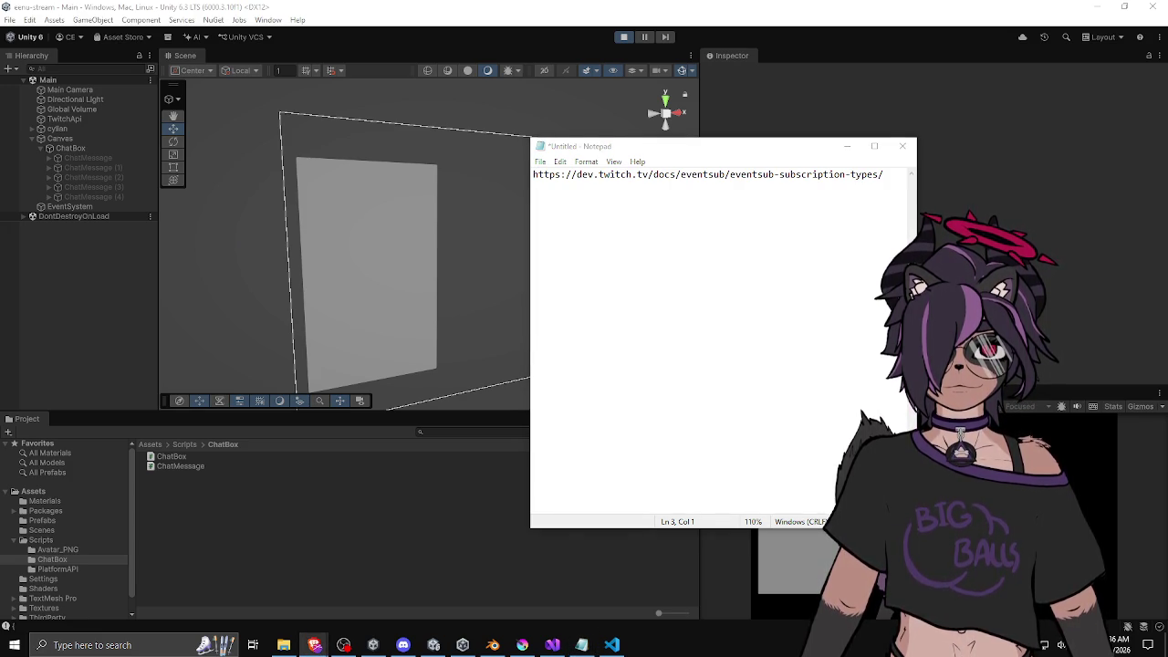
# - Paste the get-global-emotes, get-channel-emotes and getting-twitch-emotes doc links below it, one per line
pyautogui.click(898, 171)
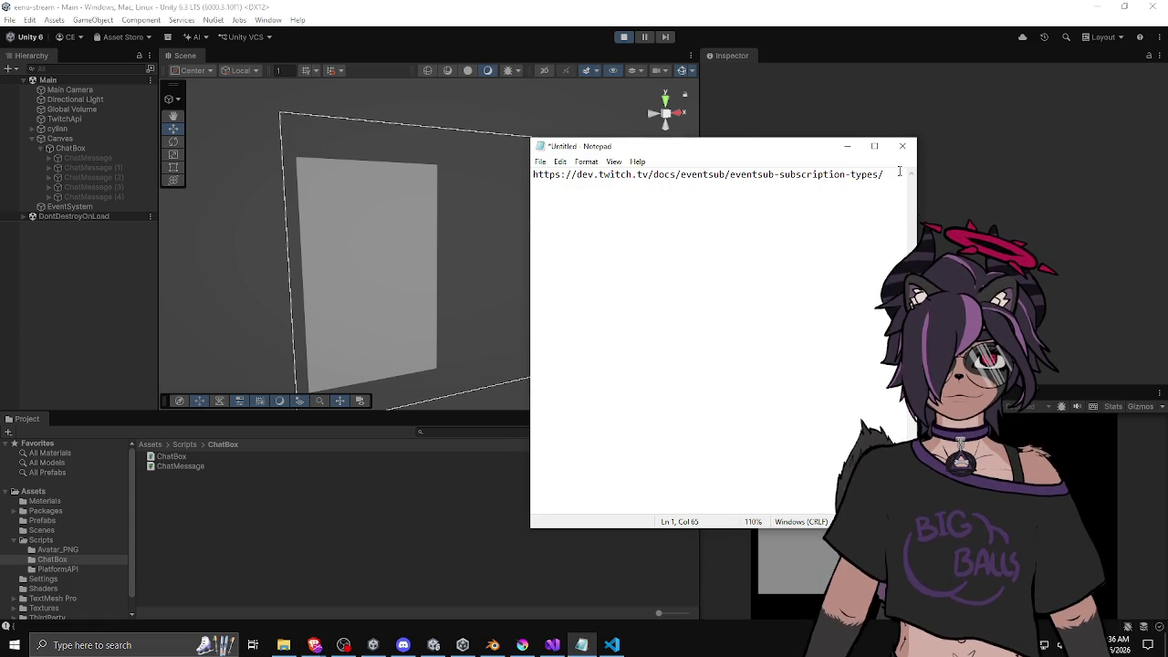
pyautogui.press('Return')
pyautogui.press('Return')
pyautogui.write('https://dev.twitch.tv/docs/api/reference/#get-global-emotes')
pyautogui.hotkey('alt', 'Tab')
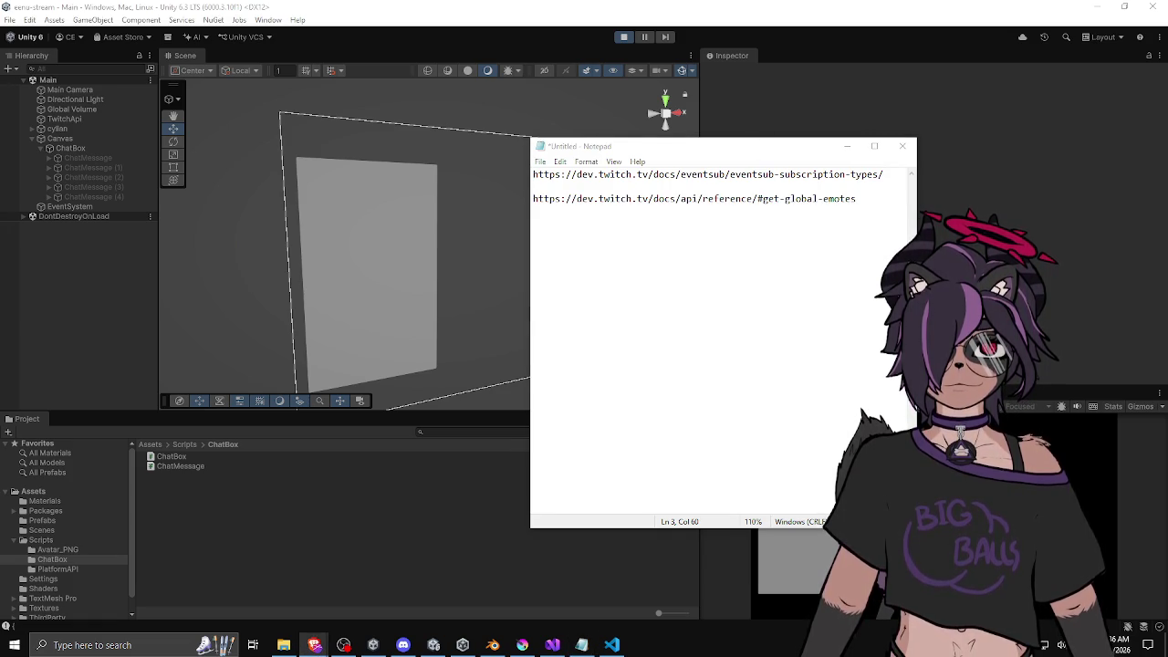
pyautogui.click(891, 200)
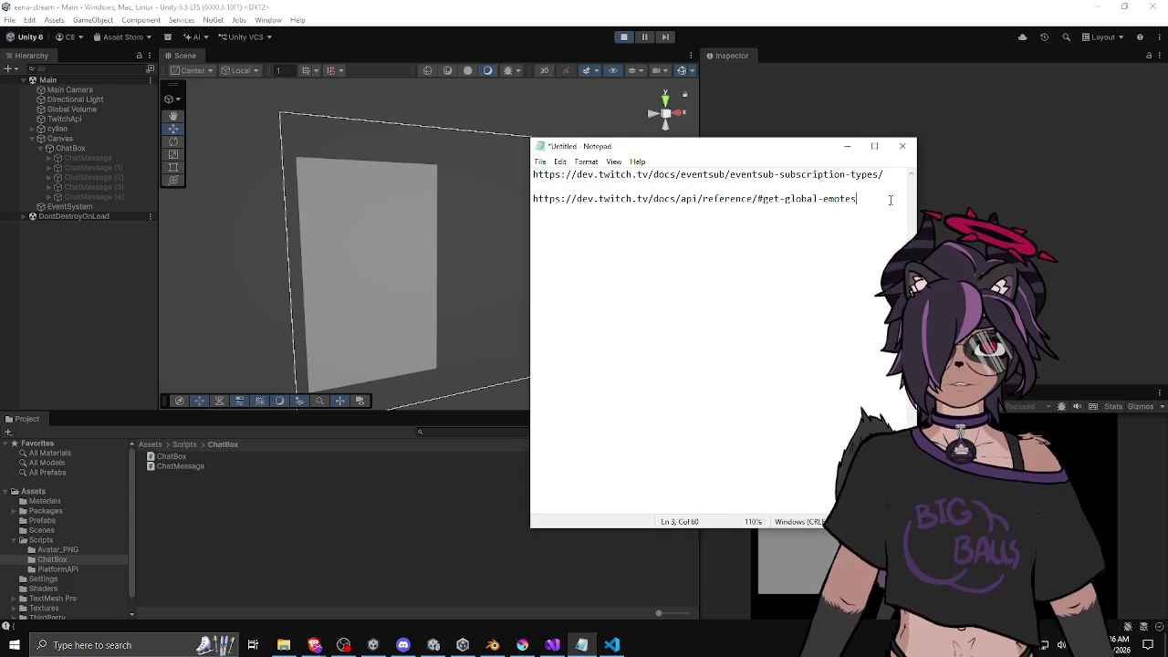
pyautogui.press('Return')
pyautogui.write('https://dev.twitch.tv/docs/api/reference/#get-channel-emotes')
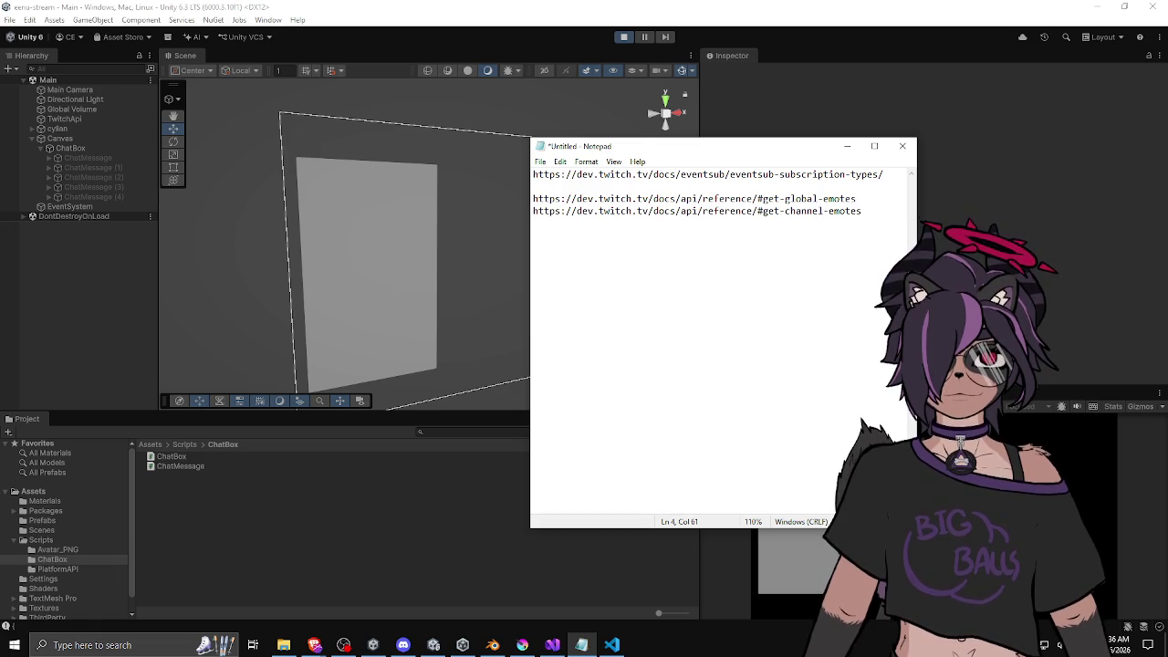
pyautogui.hotkey('alt', 'Tab')
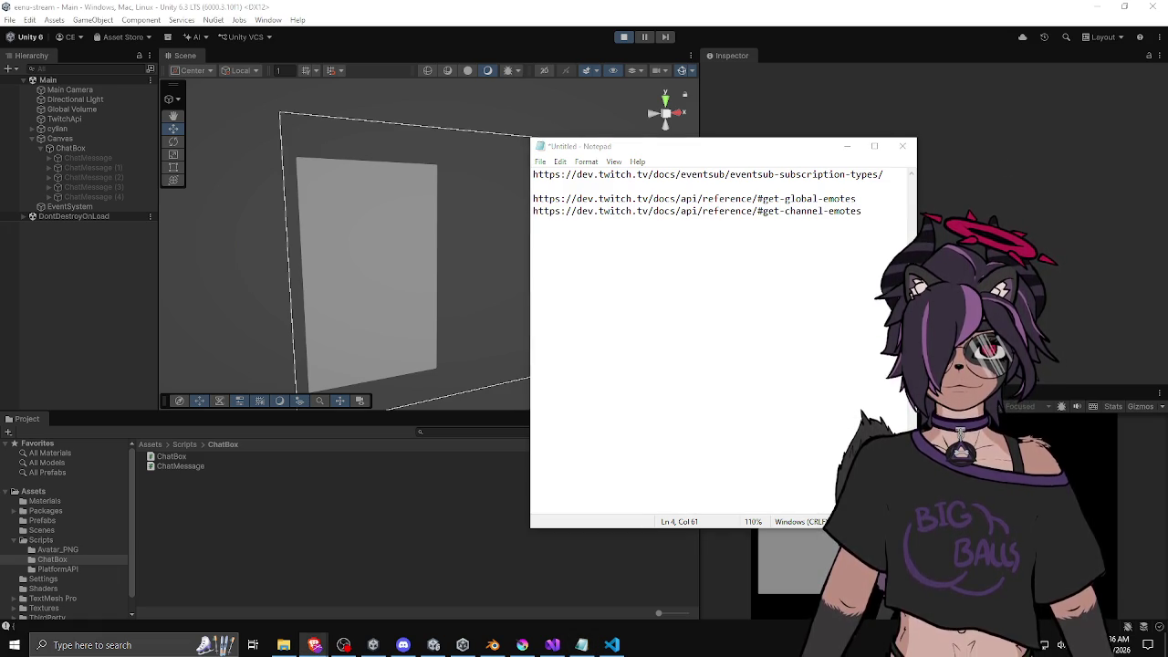
pyautogui.hotkey('alt', 'Tab')
pyautogui.press('Return')
pyautogui.write('https://dev.twitch.tv/docs/chat/send-receive-messages#getting-twitch-emotes')
pyautogui.click(604, 198)
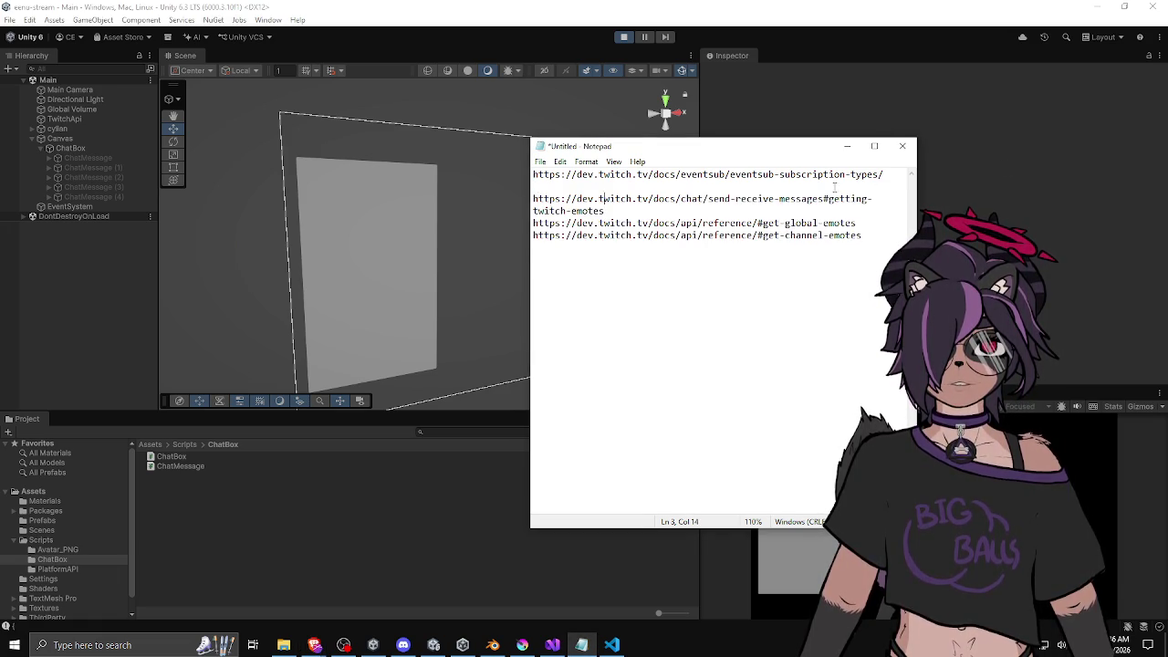
pyautogui.press('Return')
pyautogui.press('Return')
pyautogui.press('BackSpace')
pyautogui.press('BackSpace')
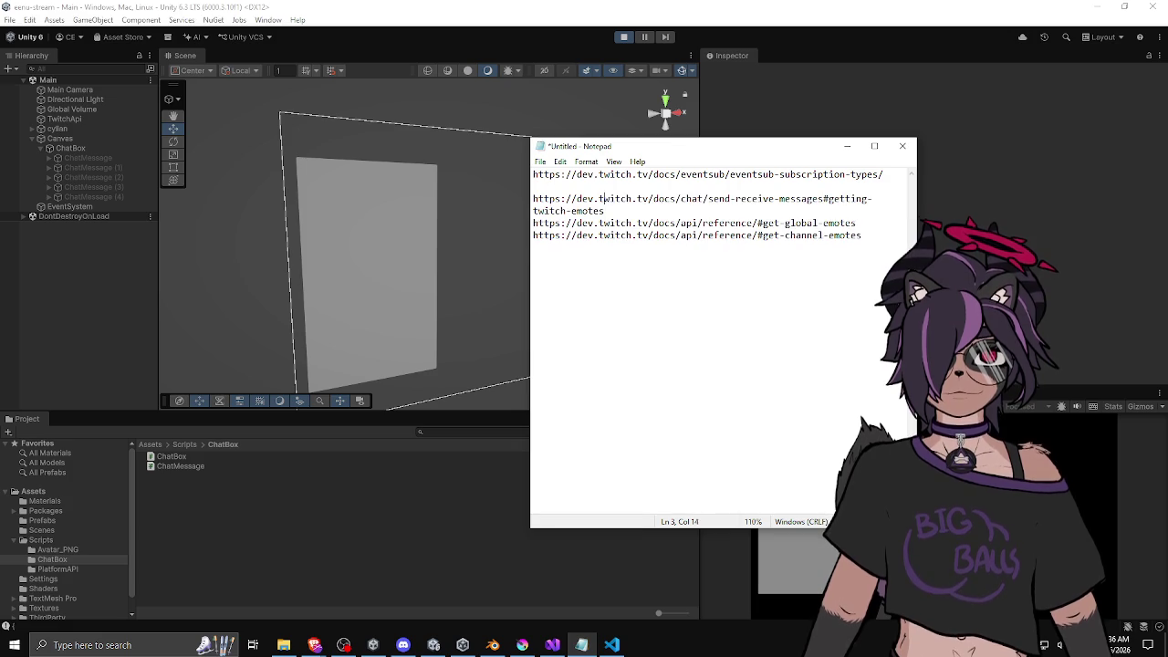
# - Add an [Emotes] heading above the three emote links, with a blank spacer line before it
pyautogui.press('Home')
pyautogui.press('Return')
pyautogui.press('Up')
pyautogui.write('Emotes:')
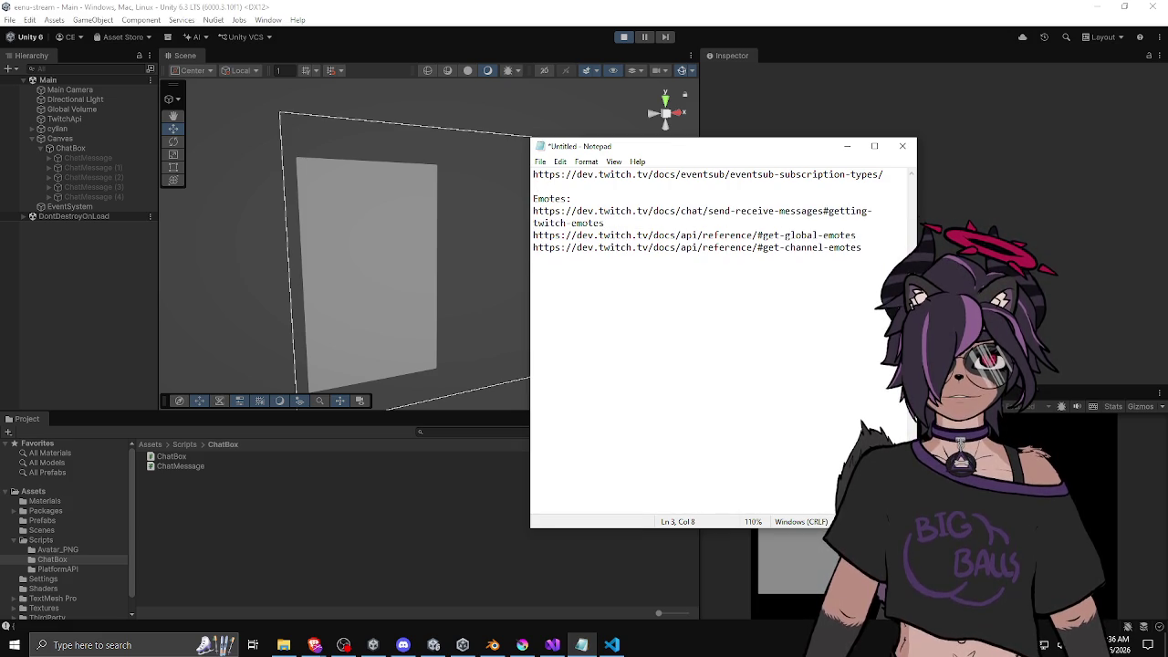
pyautogui.write(':')
pyautogui.press('Home')
pyautogui.write('[')
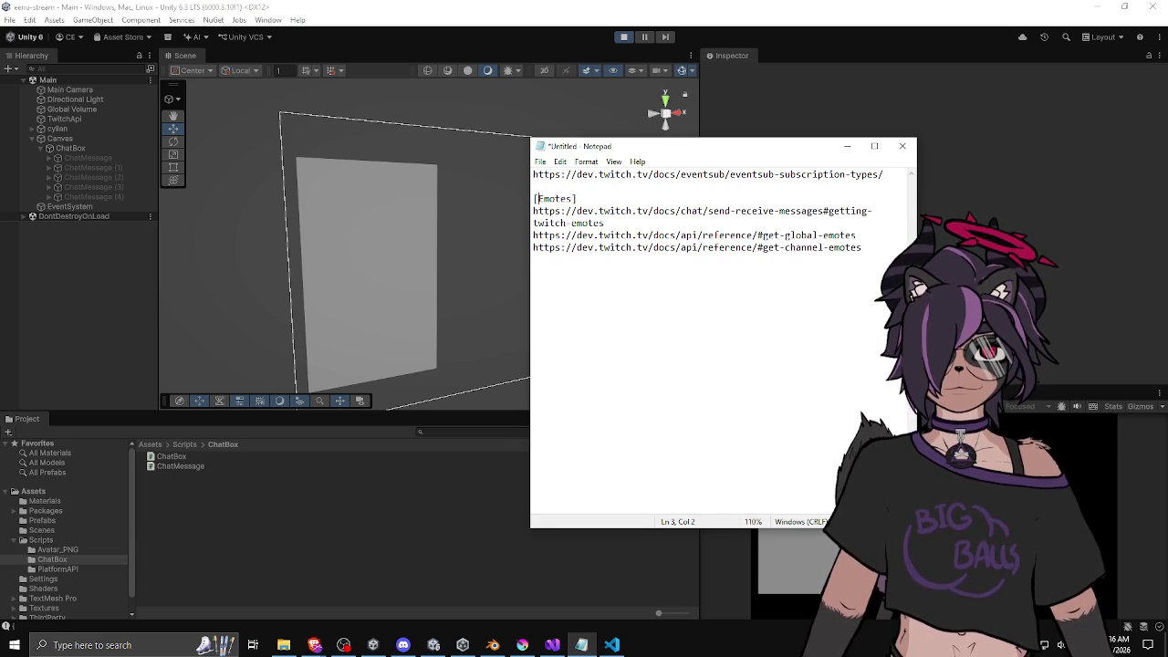
pyautogui.press('Home')
pyautogui.press('Return')
pyautogui.press('Up')
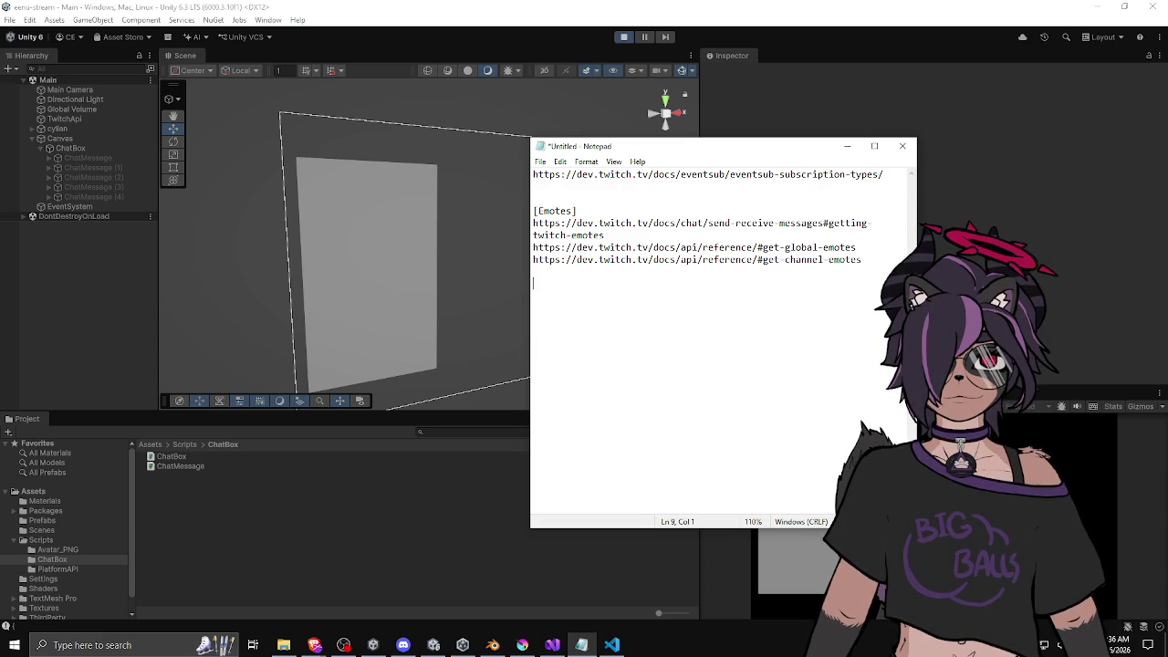
pyautogui.hotkey('alt', 'Tab')
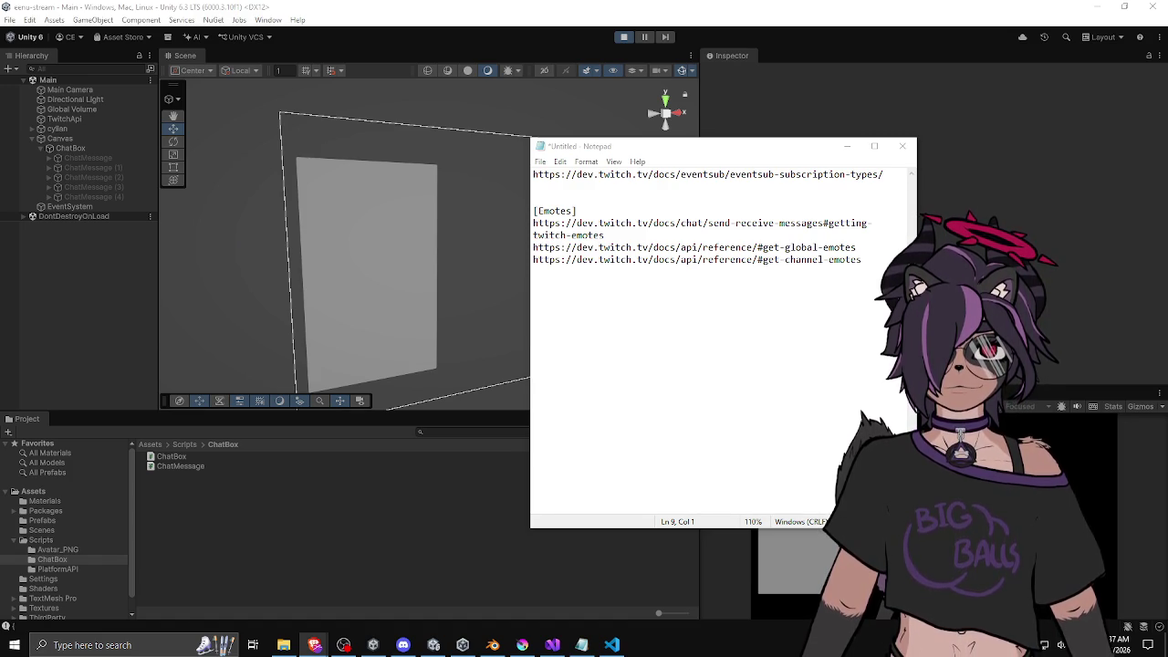
pyautogui.click(844, 384)
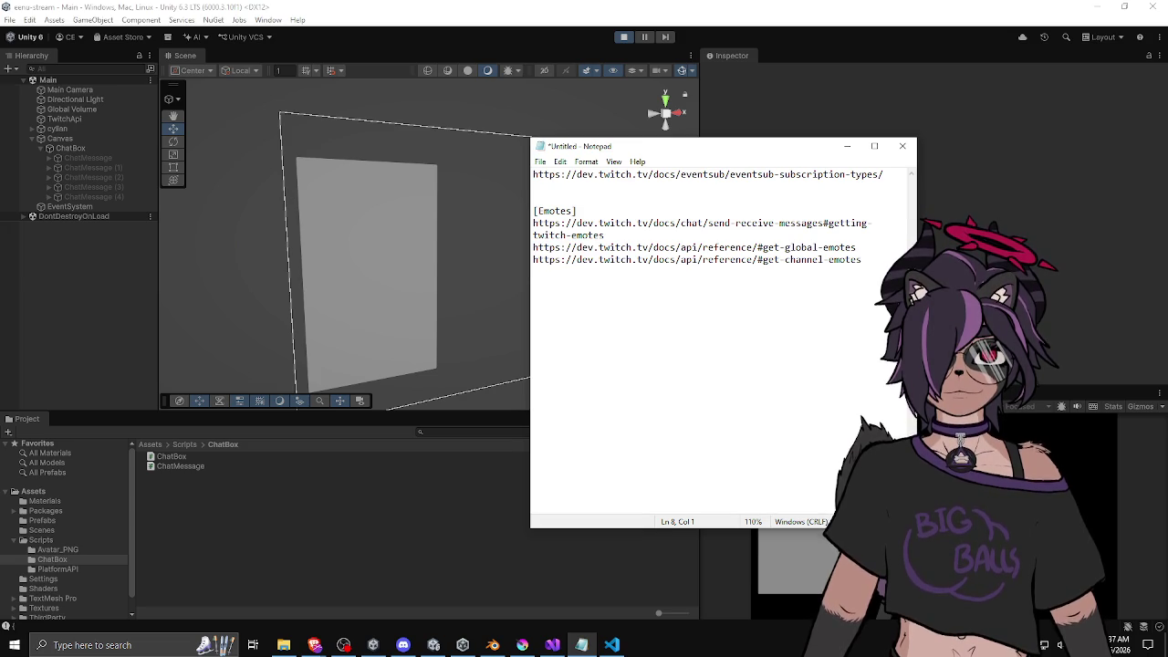
pyautogui.press('Return')
pyautogui.write('https://static-cdn.jtvnw.net/emoticons/v2/{{id}}/{{format}}/{{theme_mode}}/{{scale}}')
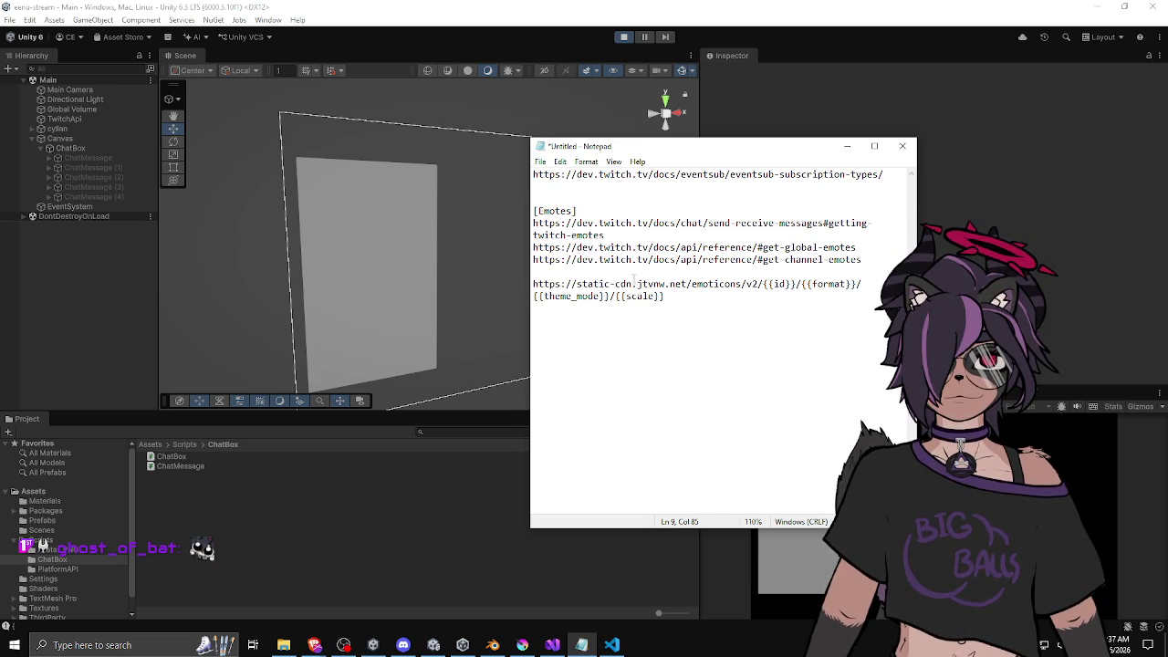
pyautogui.moveTo(765, 283); pyautogui.dragTo(841, 284)
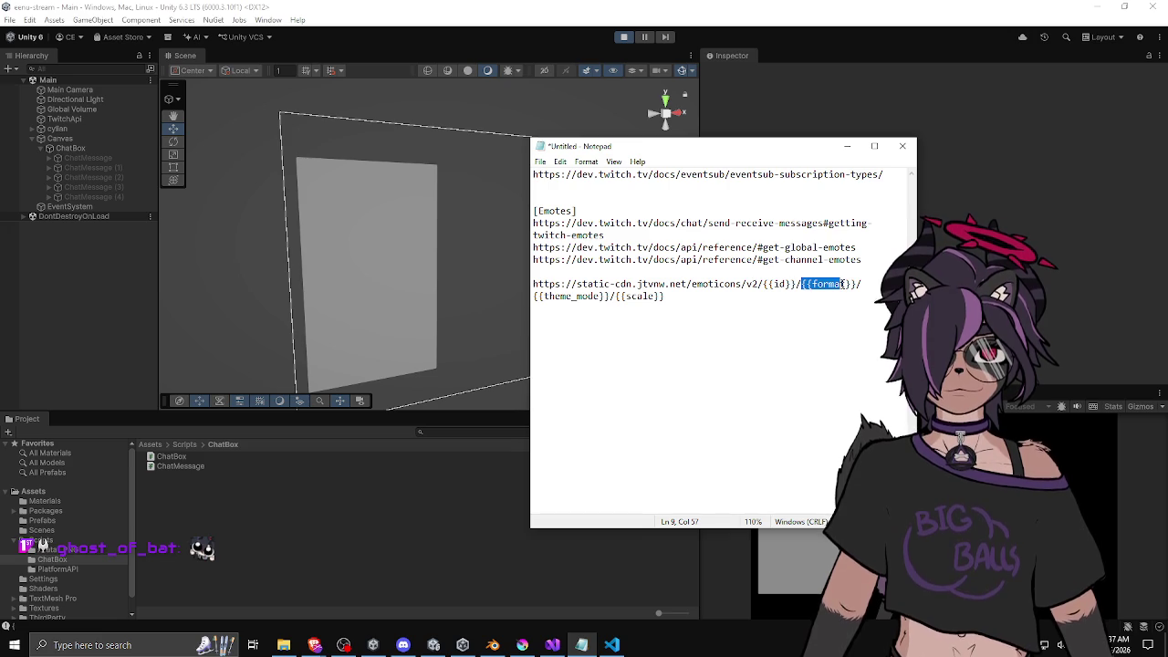
pyautogui.click(859, 288)
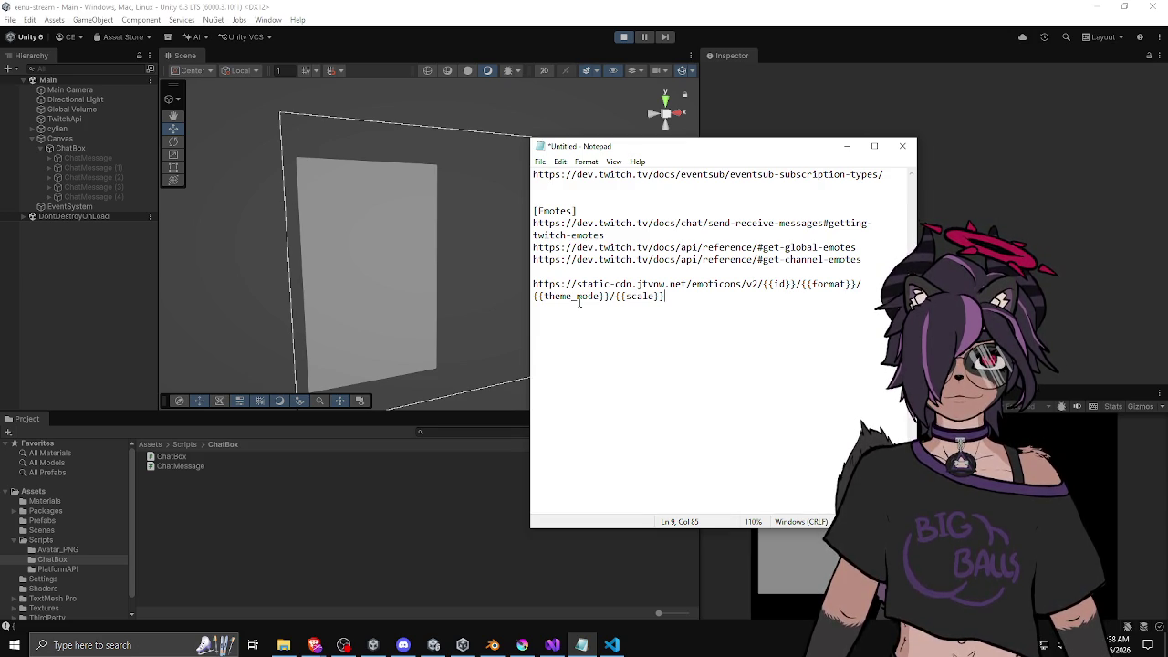
pyautogui.press('Return')
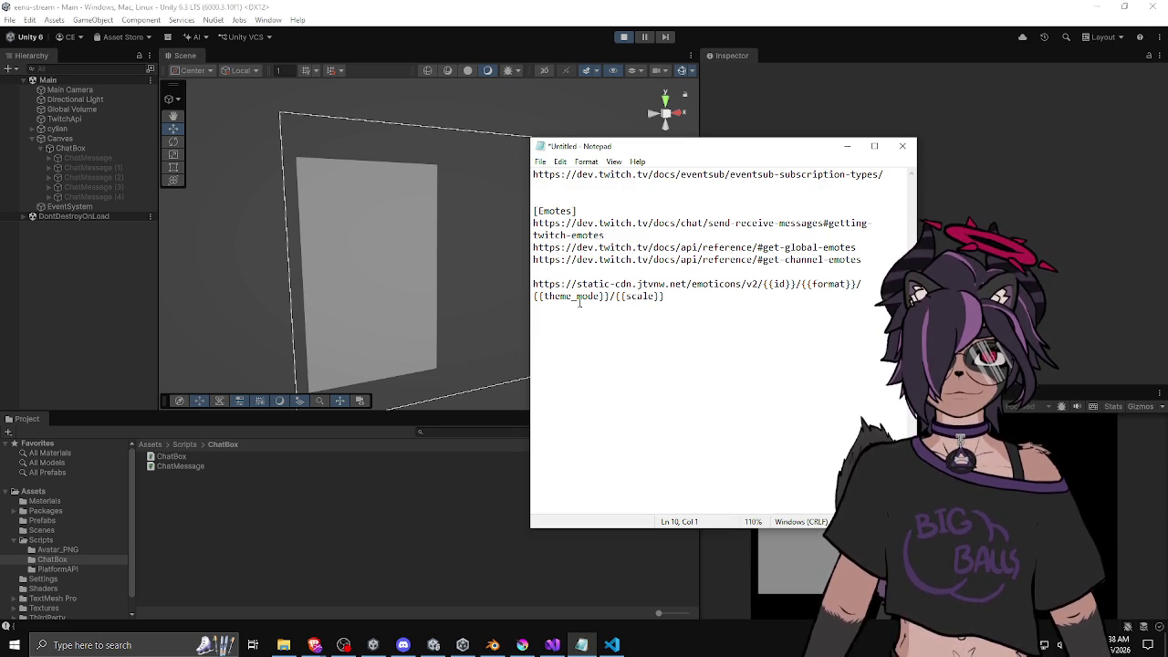
pyautogui.doubleClick(564, 296)
pyautogui.click(590, 296)
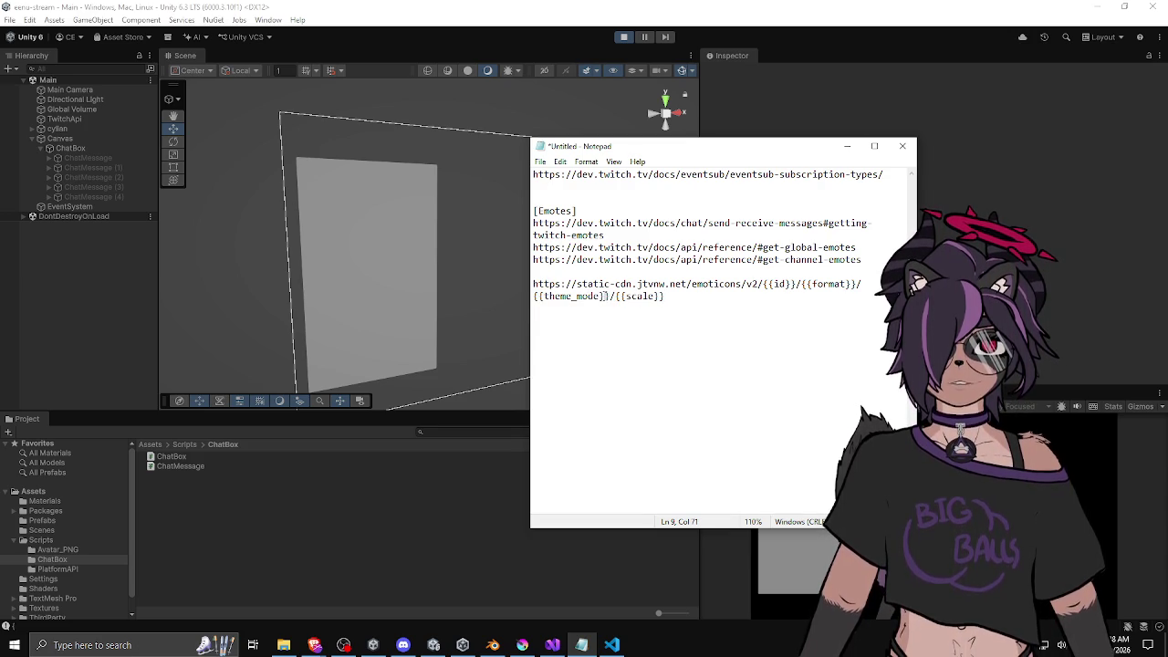
pyautogui.click(716, 297)
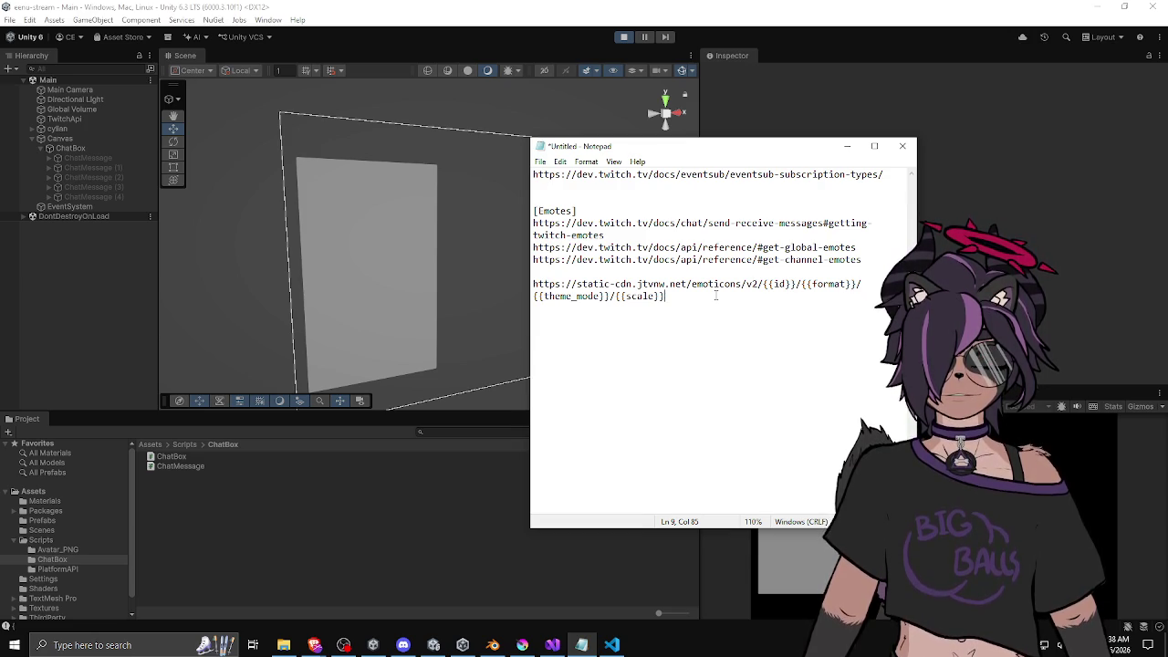
pyautogui.press('Return')
pyautogui.press('Return')
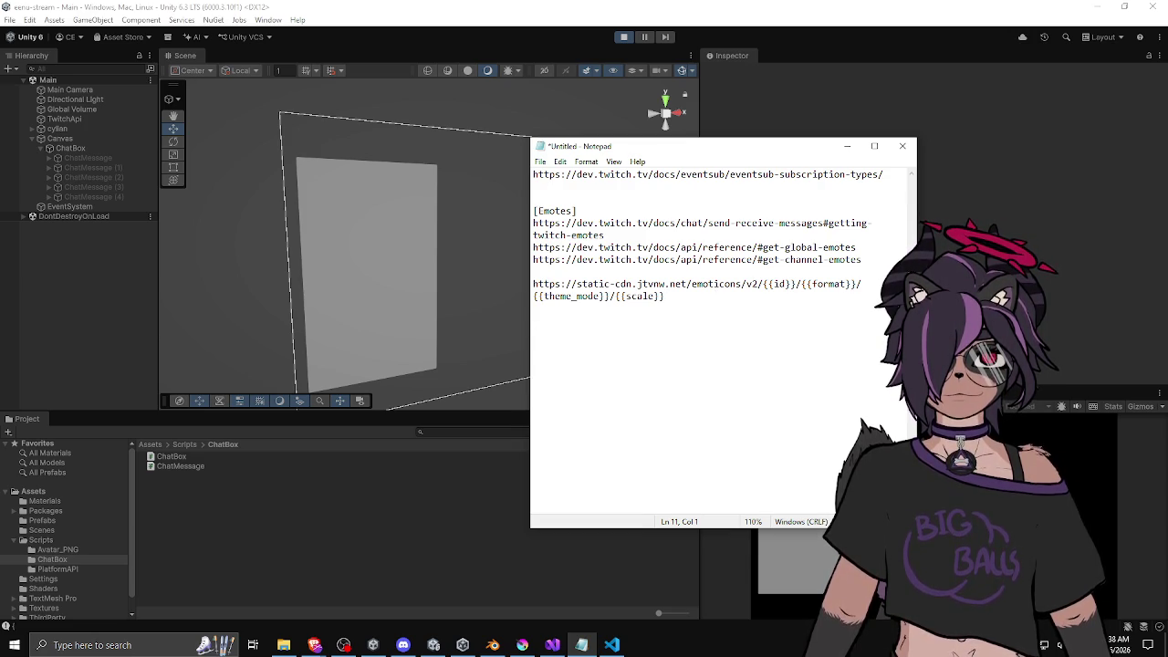
pyautogui.hotkey('alt', 'Tab')
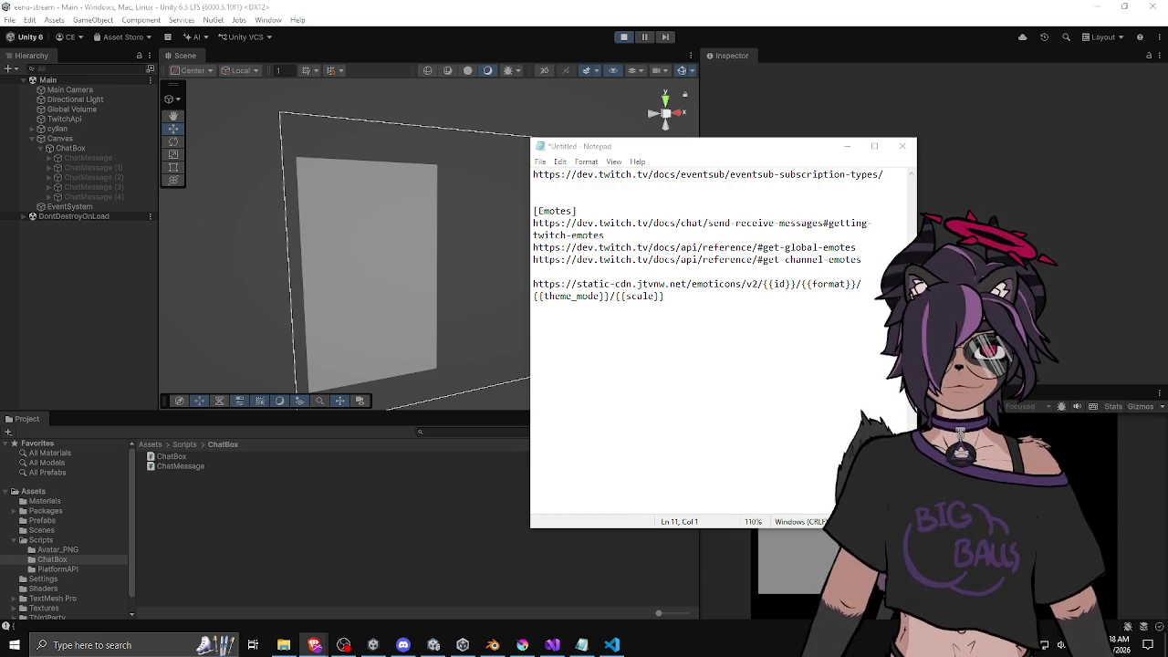
# - Paste the emote 62835 example URL, change it from light to dark theme at 3.0 scale, and copy it
pyautogui.hotkey('alt', 'Tab')
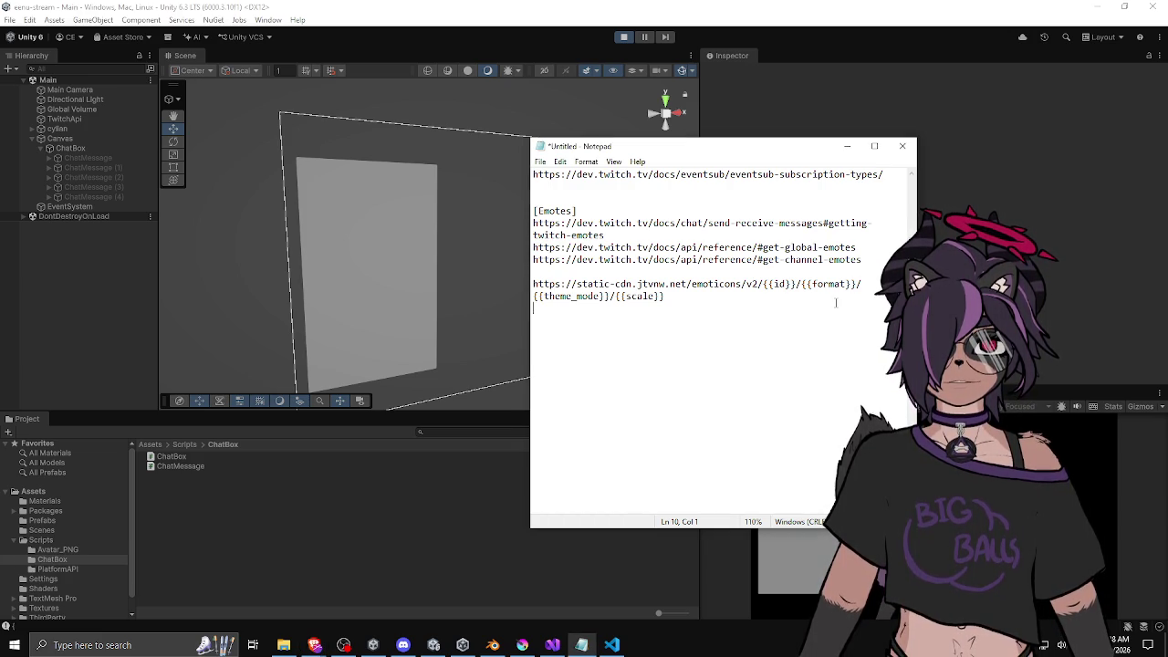
pyautogui.write('https://static-cdn.jtvnw.net/emoticons/v2/62835/static/light/1.0')
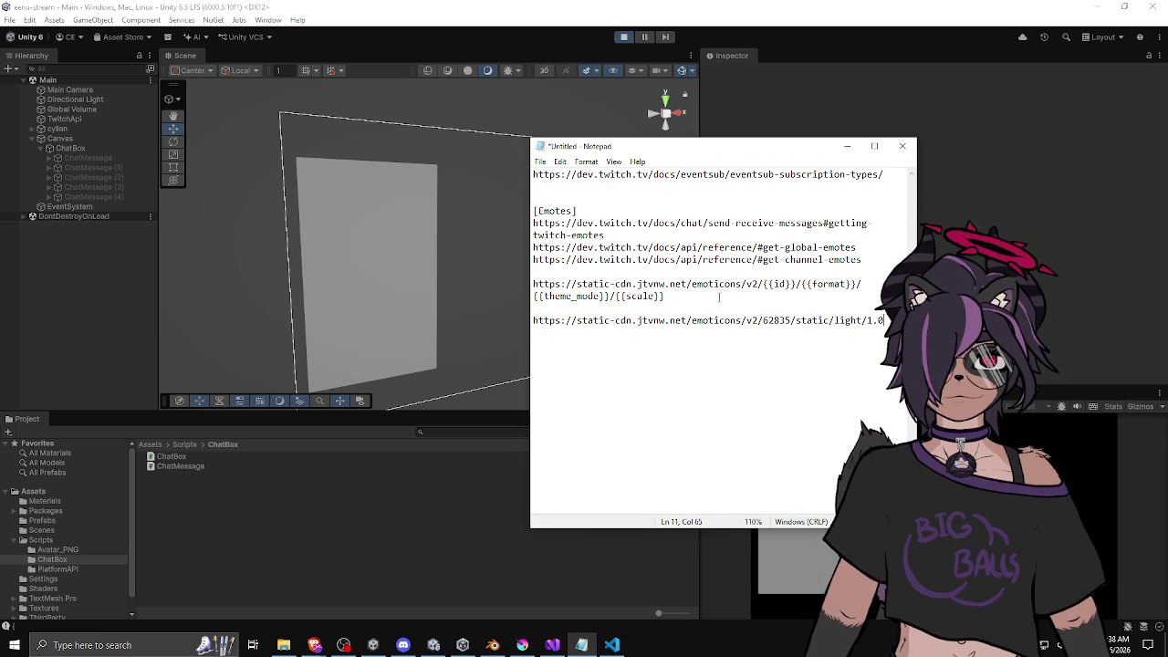
pyautogui.moveTo(845, 320)
pyautogui.mouseDown()
pyautogui.moveTo(615, 320)
pyautogui.moveTo(847, 320)
pyautogui.mouseUp()
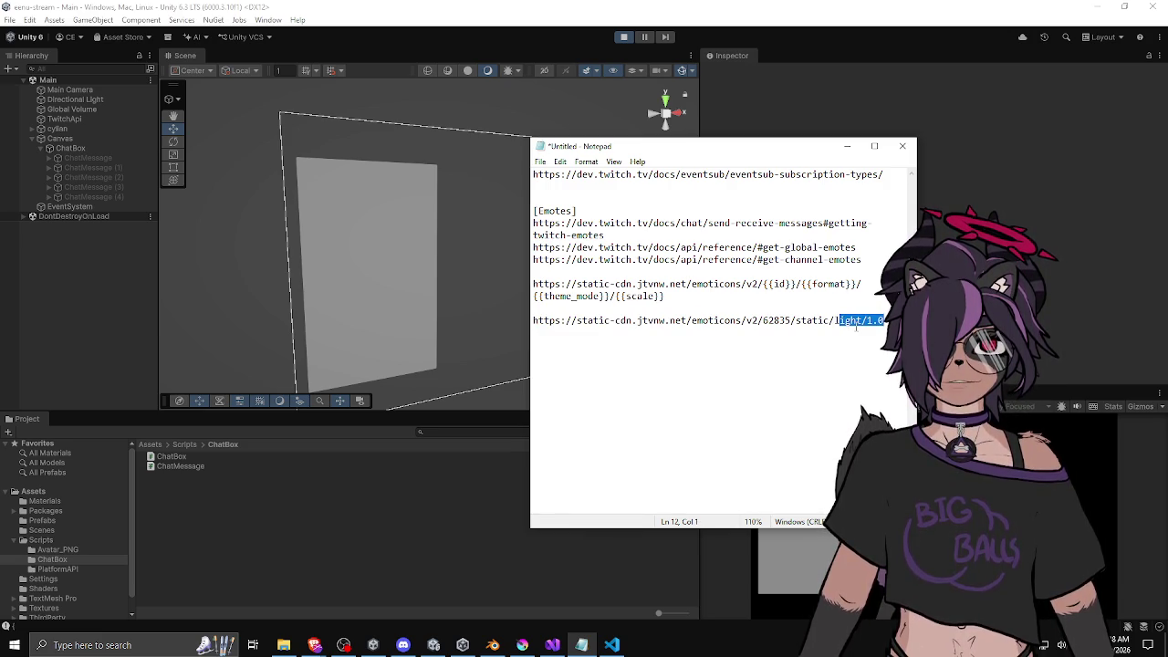
pyautogui.press('Down')
pyautogui.press('Up')
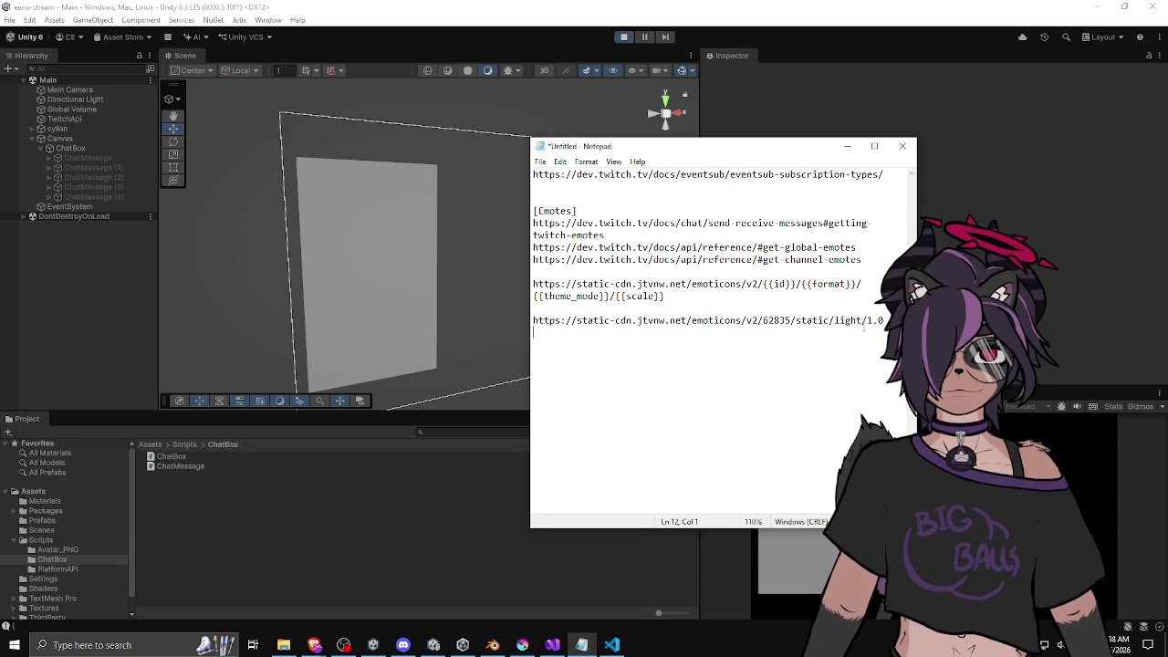
pyautogui.click(862, 320)
pyautogui.press('BackSpace')
pyautogui.press('BackSpace')
pyautogui.write('dark')
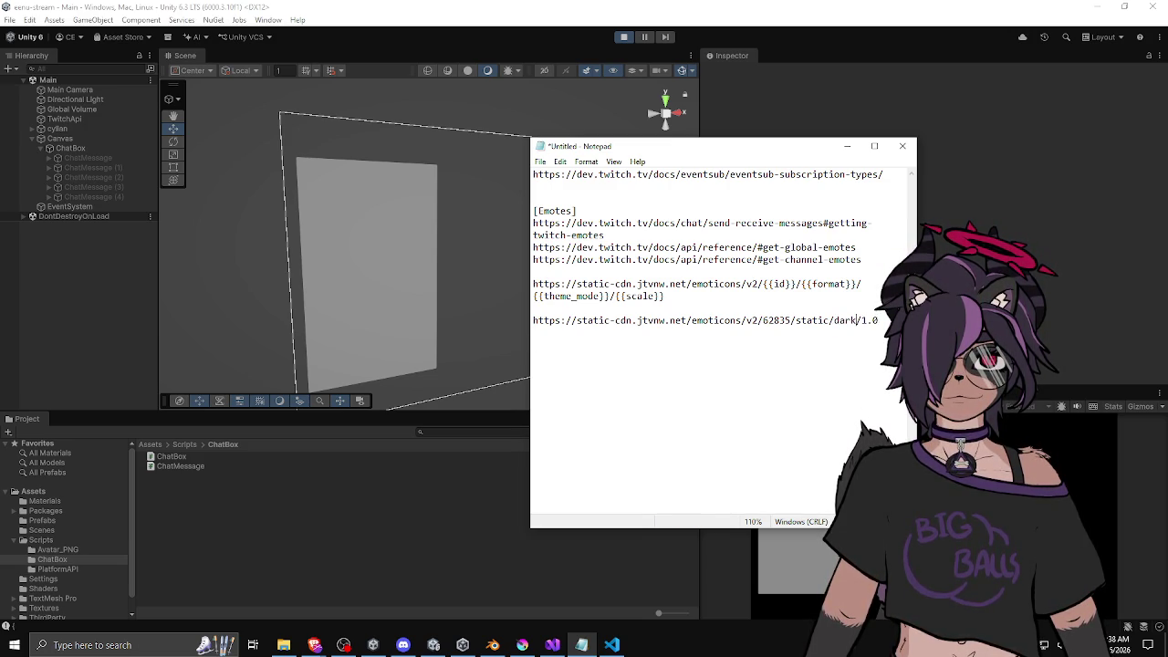
pyautogui.write('3')
pyautogui.moveTo(879, 321); pyautogui.dragTo(523, 321)
pyautogui.hotkey('ctrl', 'c')
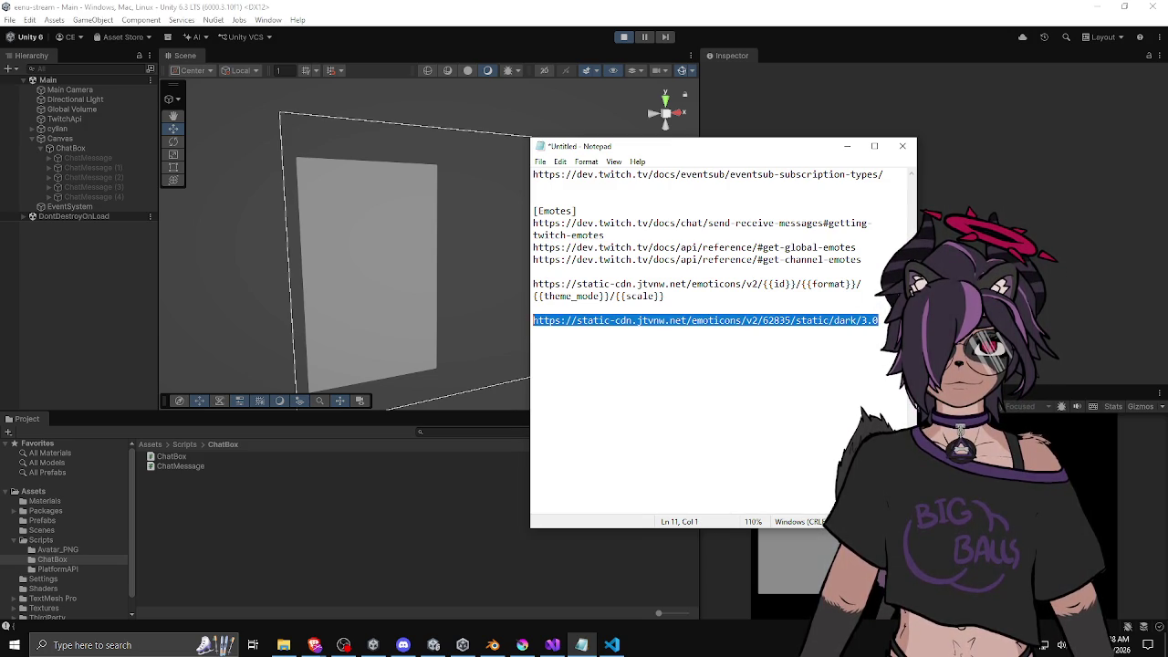
pyautogui.hotkey('alt', 'Tab')
# - Load the static/dark/3.0 address in Brave to view the 112×112 emote, then close the tab
pyautogui.moveTo(535, 92); pyautogui.dragTo(251, 79)
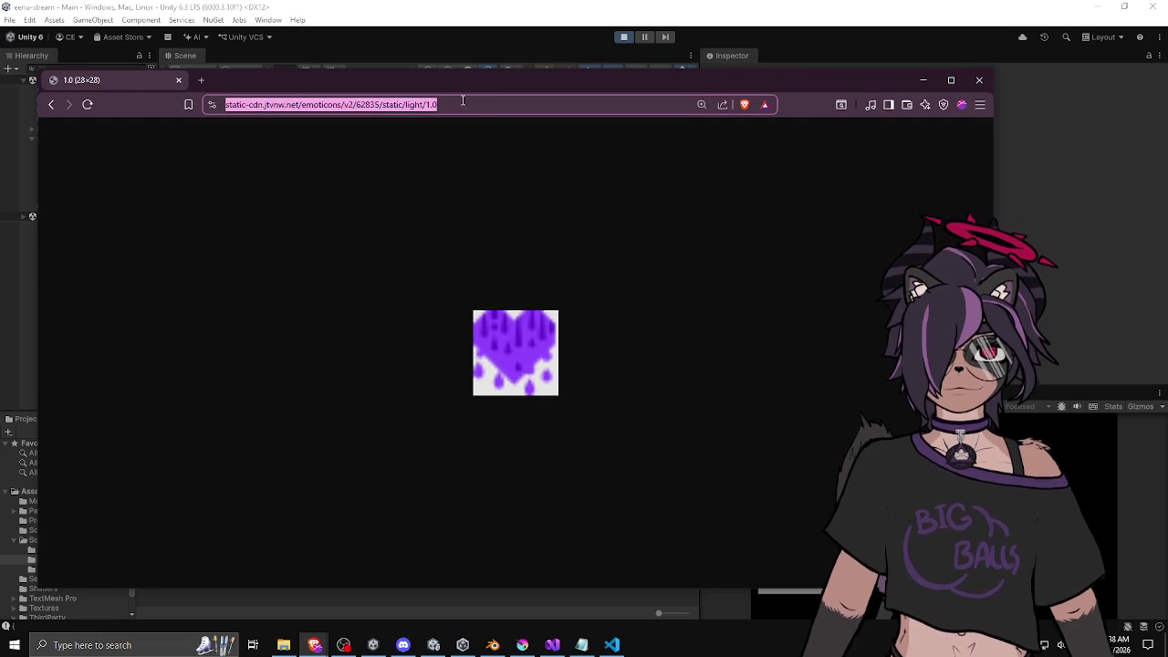
pyautogui.hotkey('ctrl', 'v')
pyautogui.press('Return')
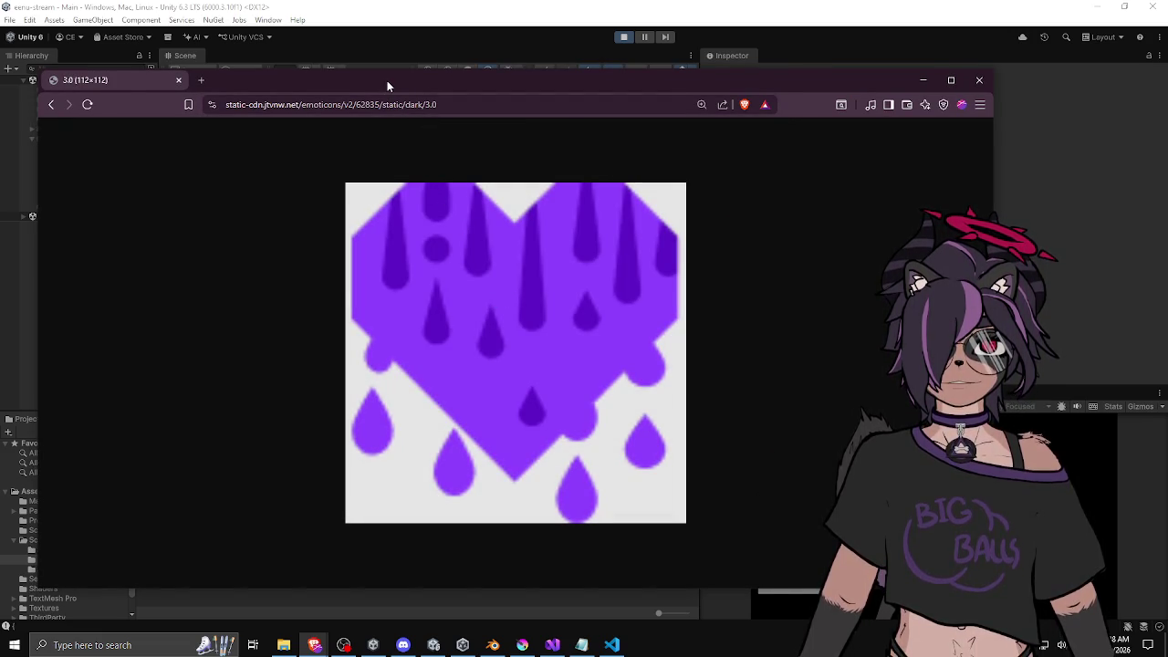
pyautogui.hotkey('ctrl', 'w')
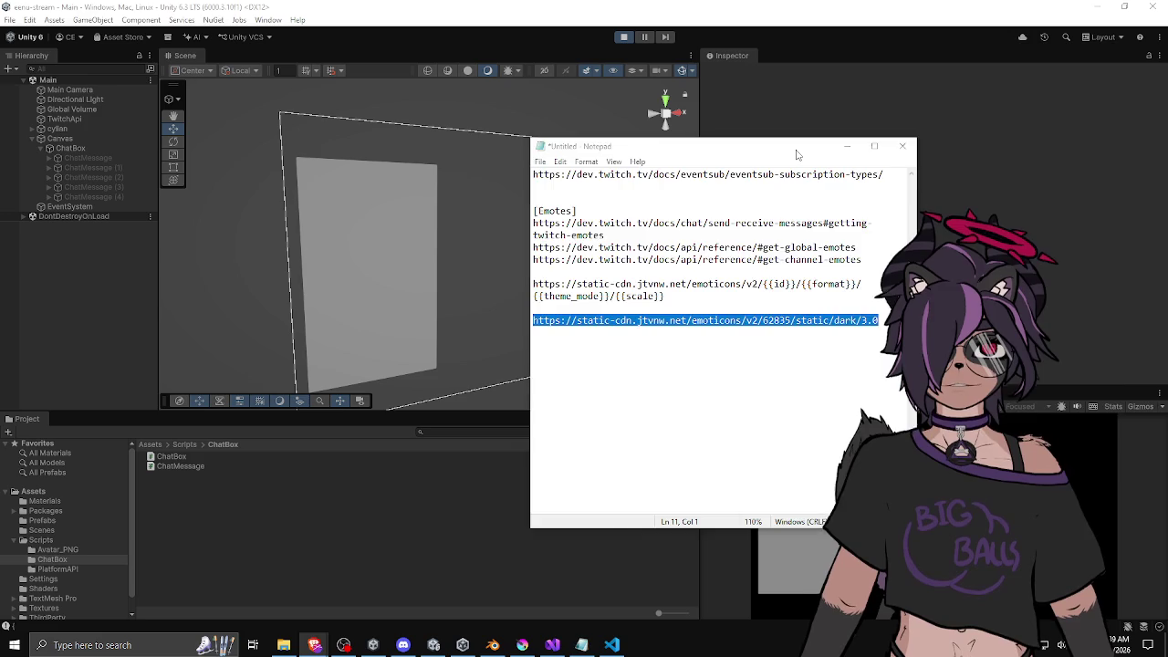
# - Minimise Notepad and drag the Brave emote window back into view over Unity
pyautogui.click(846, 146)
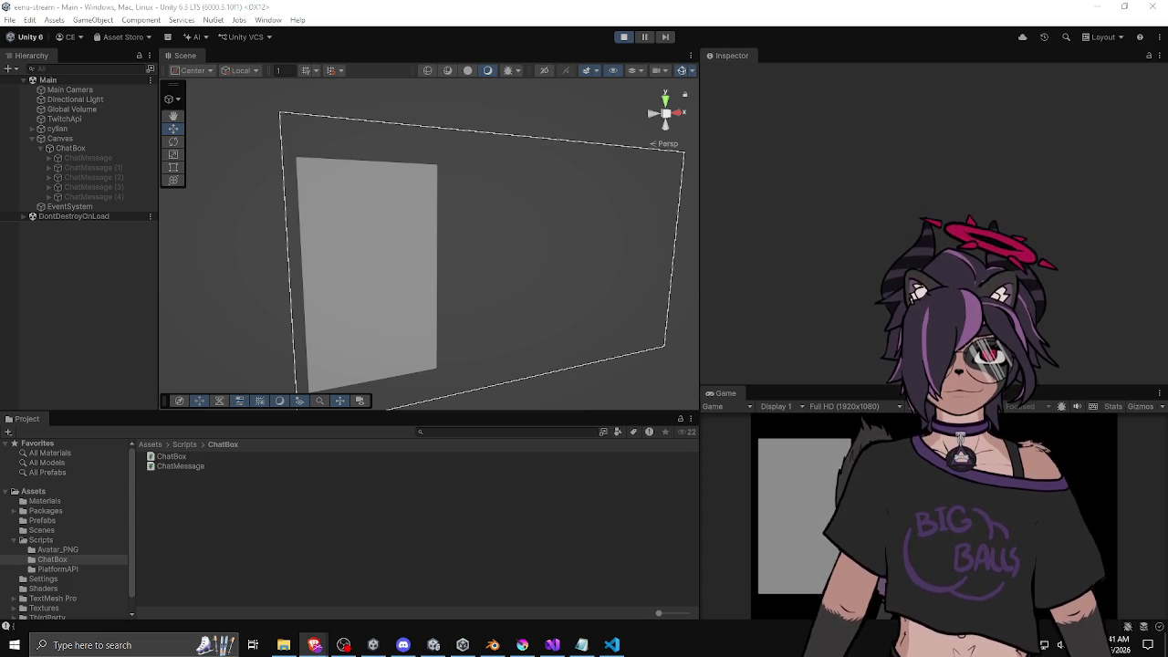
pyautogui.moveTo(1167, 94)
pyautogui.mouseDown()
pyautogui.moveTo(337, 65)
pyautogui.moveTo(345, 59)
pyautogui.mouseUp()
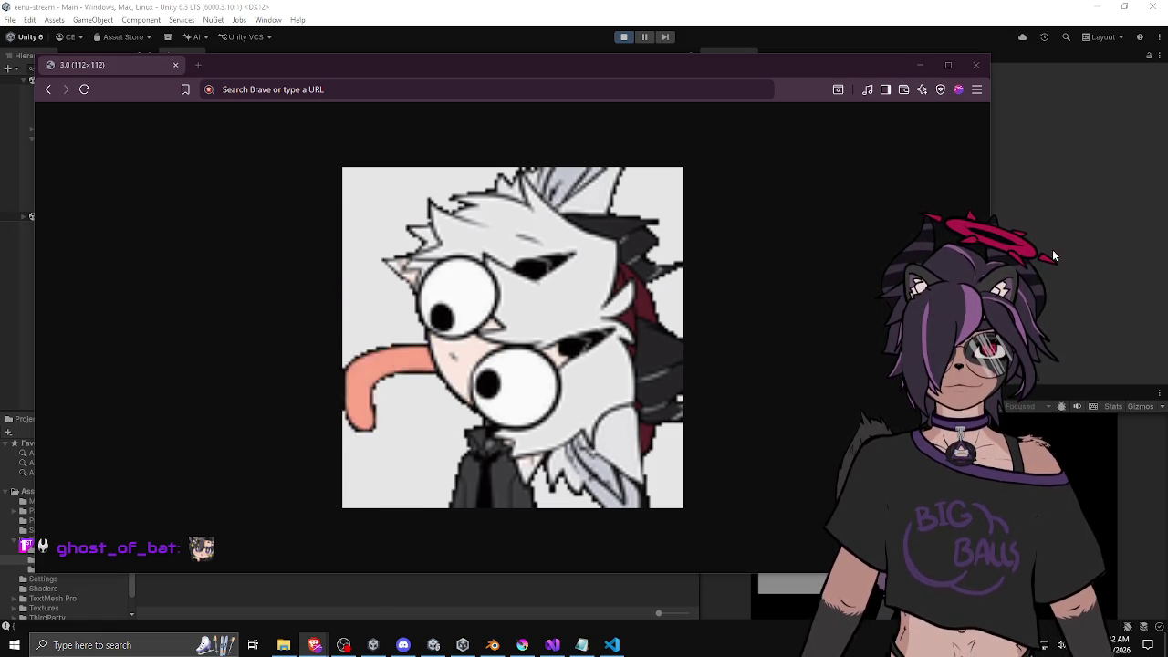
pyautogui.moveTo(772, 69); pyautogui.dragTo(1167, 64)
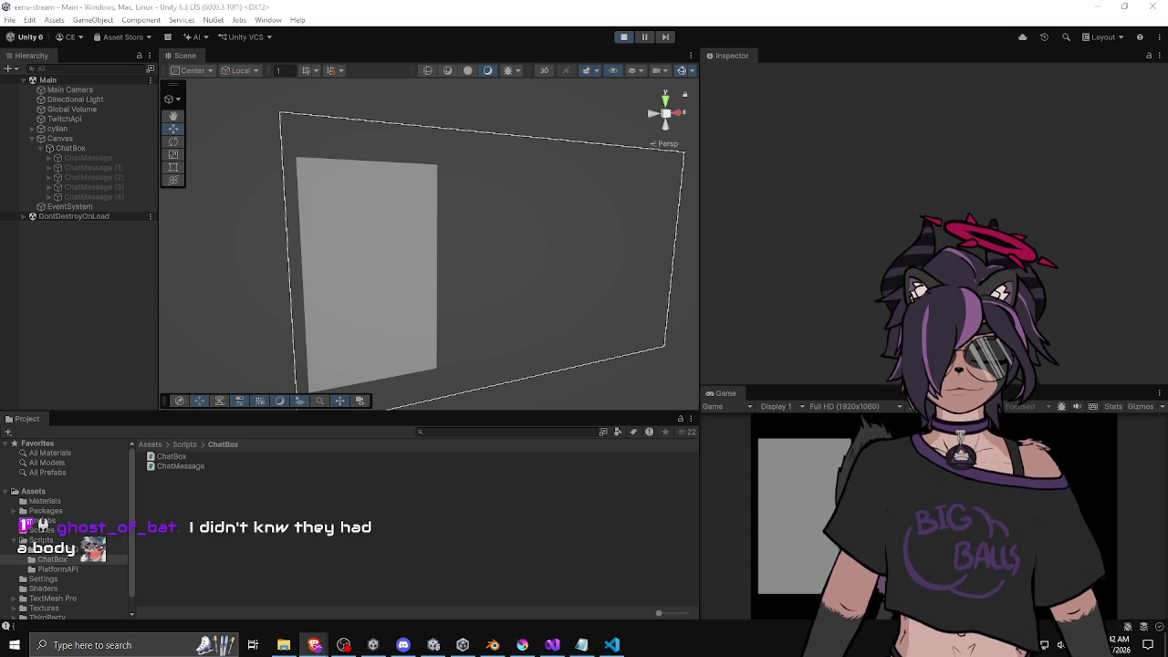
pyautogui.moveTo(0, 59)
pyautogui.mouseDown()
pyautogui.moveTo(286, 59)
pyautogui.moveTo(390, 42)
pyautogui.mouseUp()
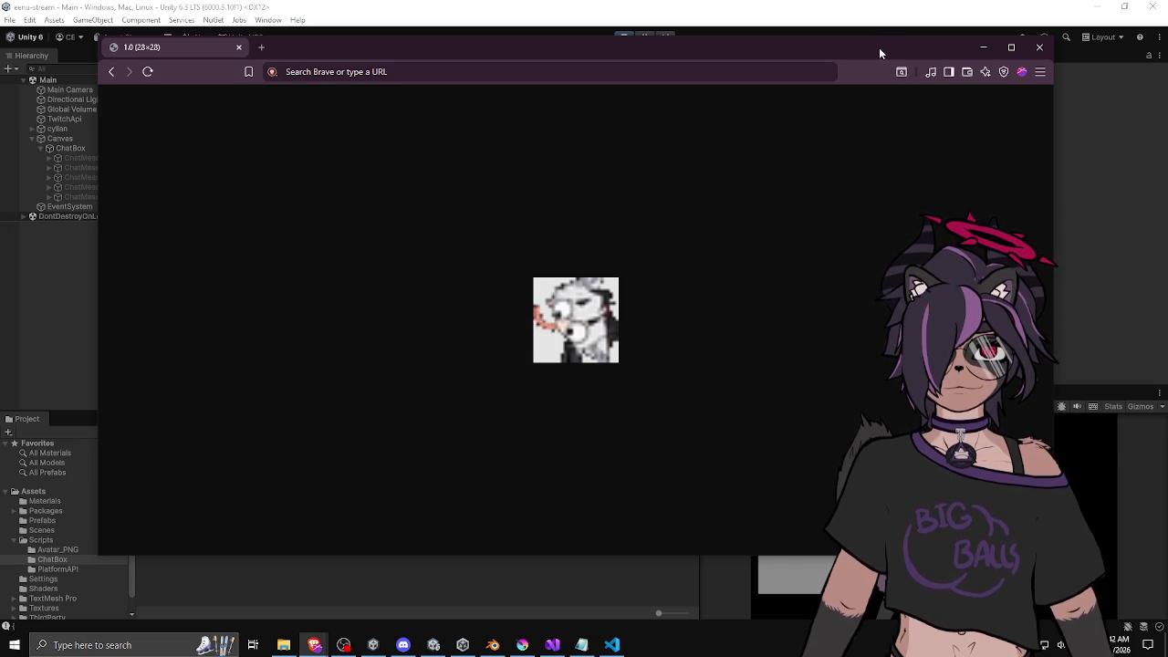
# - Close the Brave window showing the 28×28 emote
pyautogui.hotkey('ctrl', 'w')
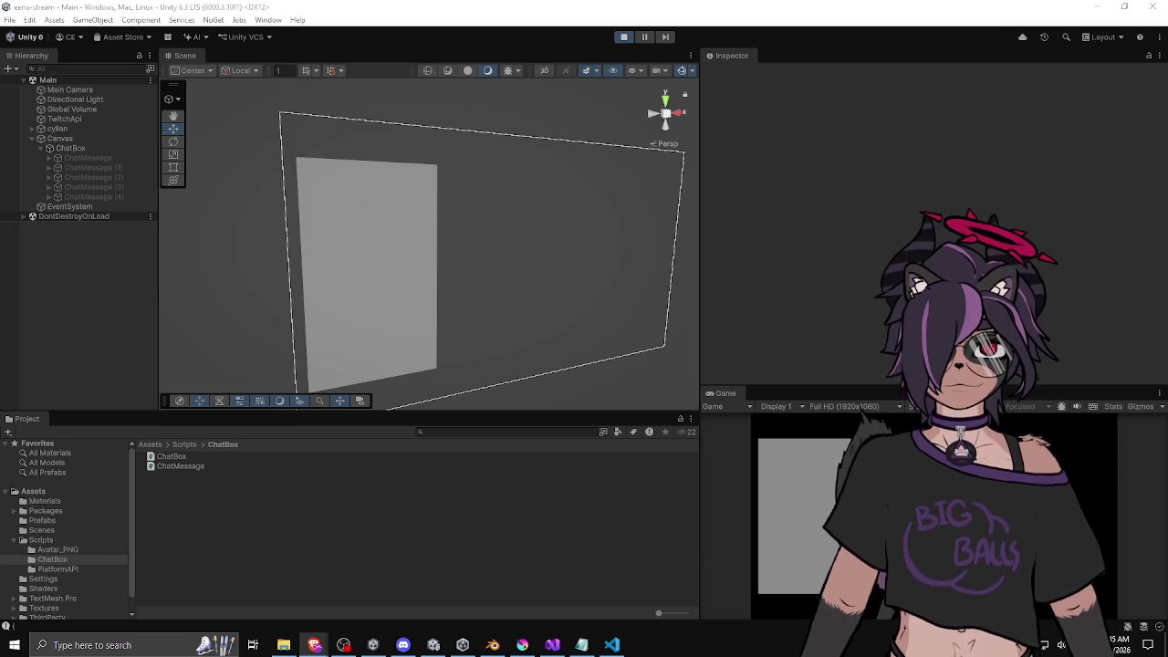
# - Drag Brave, with DevTools showing the 12.0 kB image/gif request, over the Unity editor
pyautogui.moveTo(1167, 117)
pyautogui.mouseDown()
pyautogui.moveTo(828, 117)
pyautogui.moveTo(575, 69)
pyautogui.mouseUp()
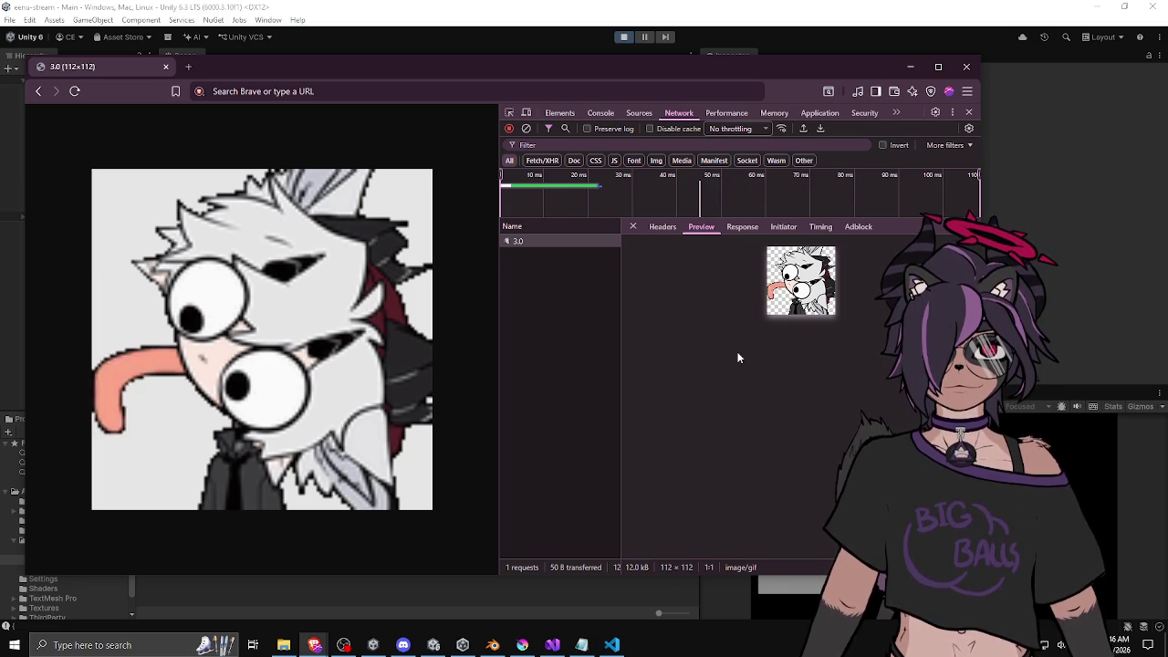
# - Drag the Brave emote window off the right screen edge to reveal the Unity editor
pyautogui.moveTo(555, 68); pyautogui.dragTo(1166, 68)
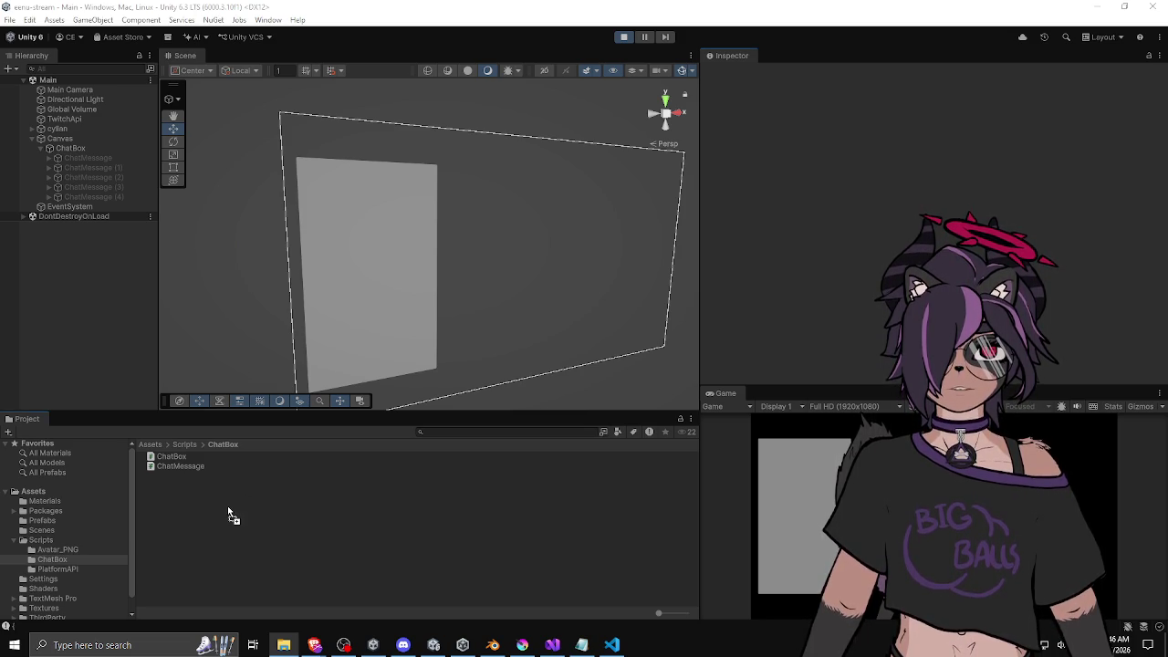
# - Import mlem.gif into Assets/Scripts/ChatBox and review its 128x128 texture import settings
pyautogui.moveTo(227, 508); pyautogui.dragTo(227, 511)
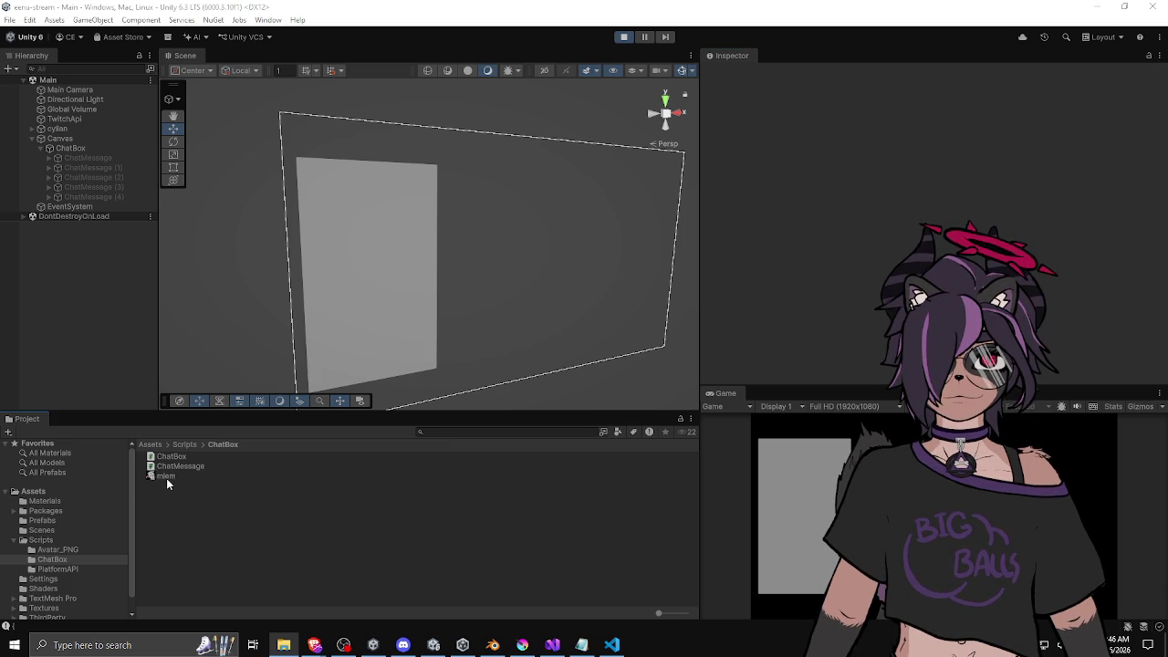
pyautogui.click(160, 476)
pyautogui.moveTo(714, 377); pyautogui.dragTo(714, 286)
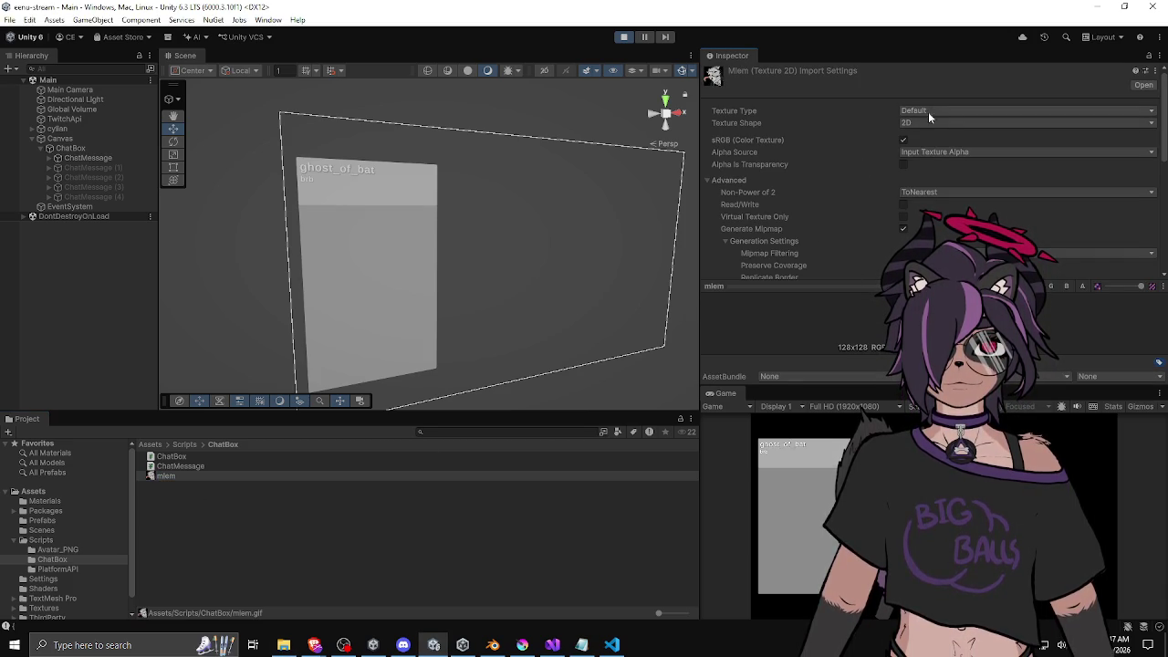
pyautogui.scroll(-3, 856, 164)
pyautogui.scroll(-3, 857, 164)
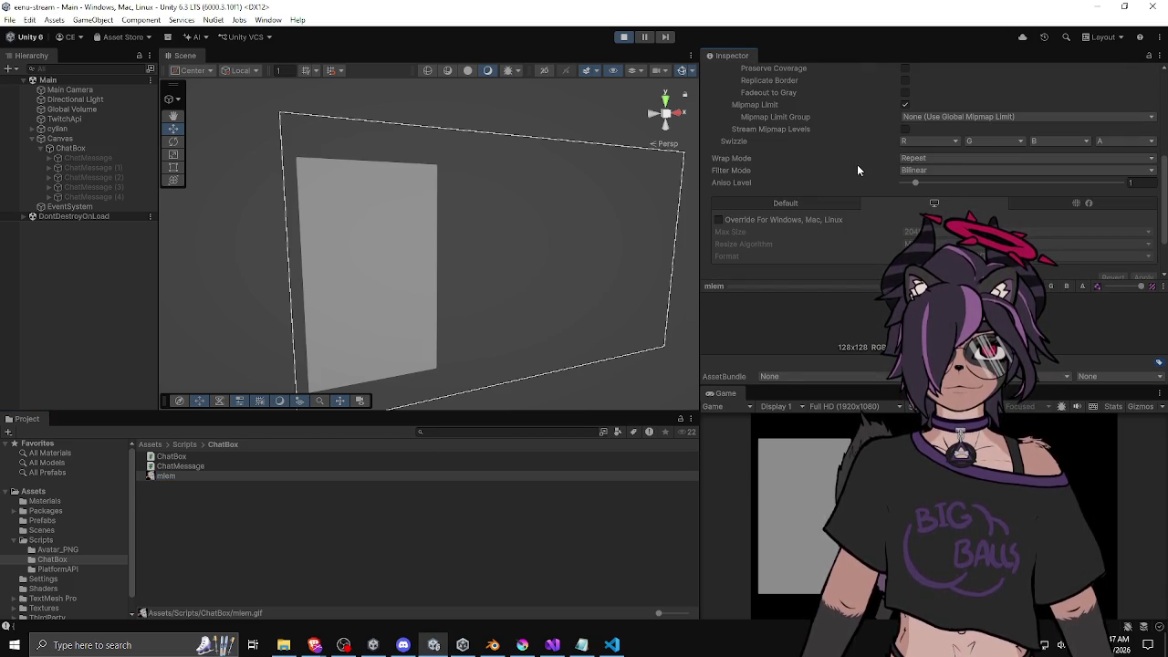
pyautogui.scroll(6, 857, 164)
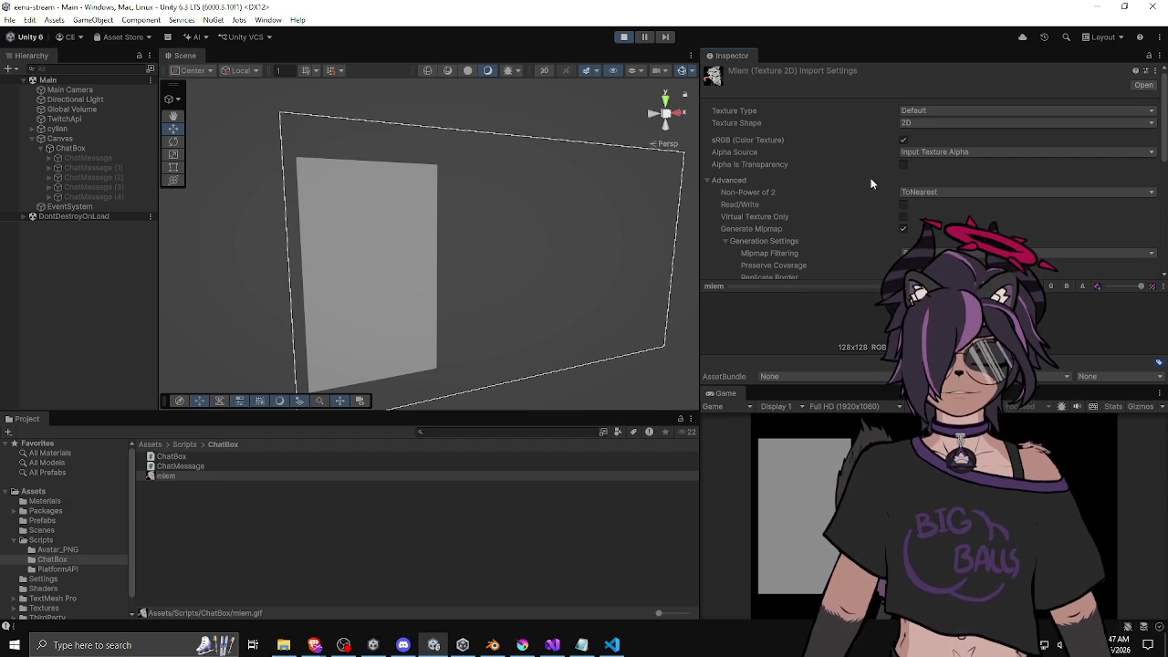
pyautogui.scroll(-6, 870, 186)
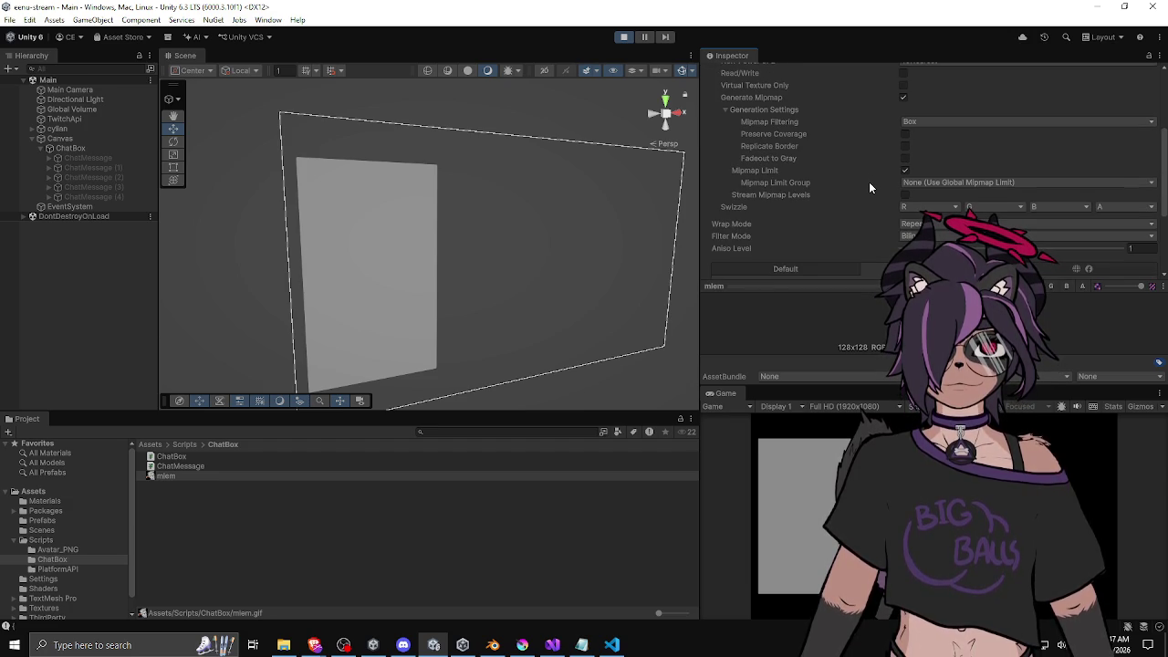
pyautogui.scroll(6, 870, 187)
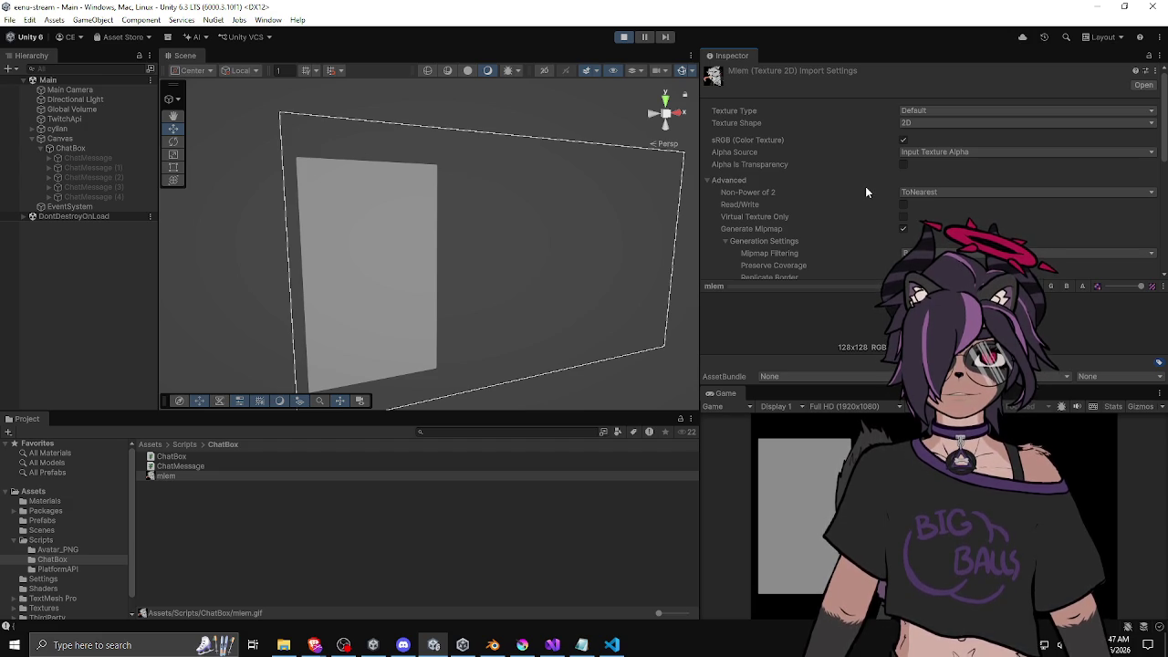
pyautogui.scroll(-10, 858, 197)
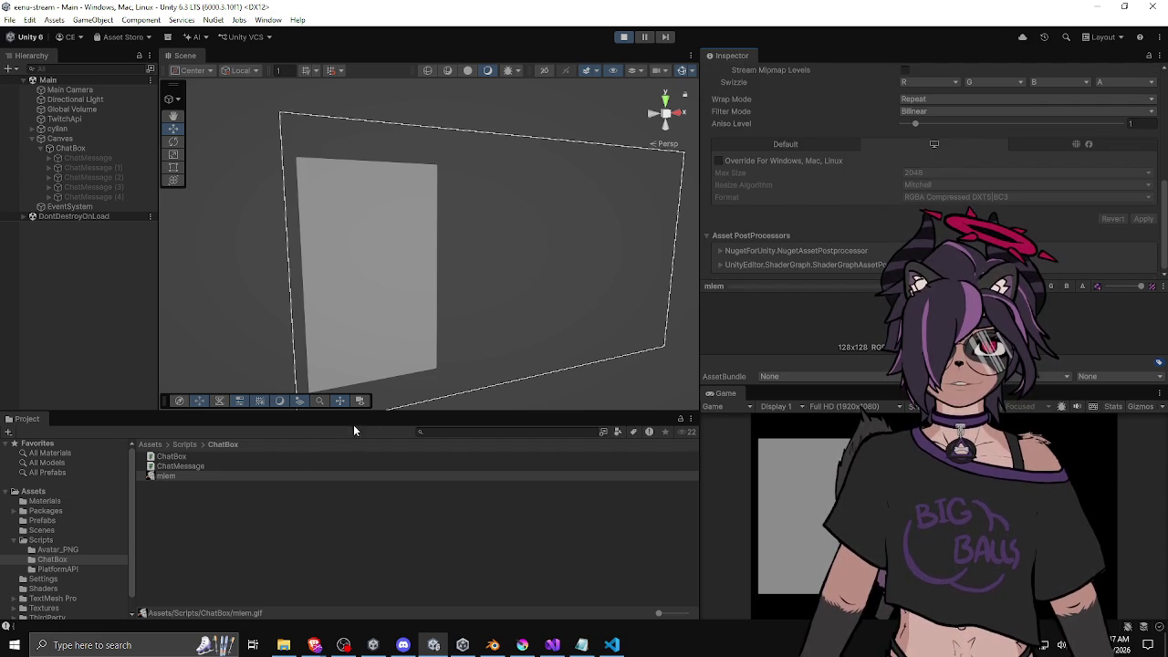
# - Reselect mlem.gif and request its deletion
pyautogui.click(245, 494)
pyautogui.click(166, 476)
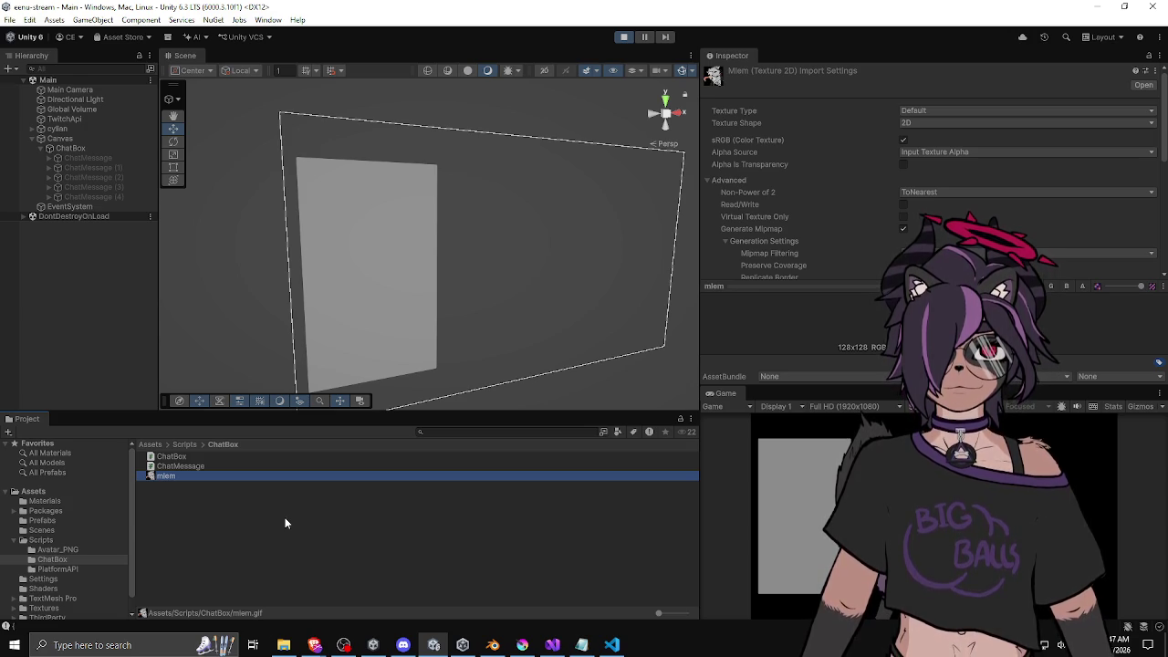
pyautogui.press('Delete')
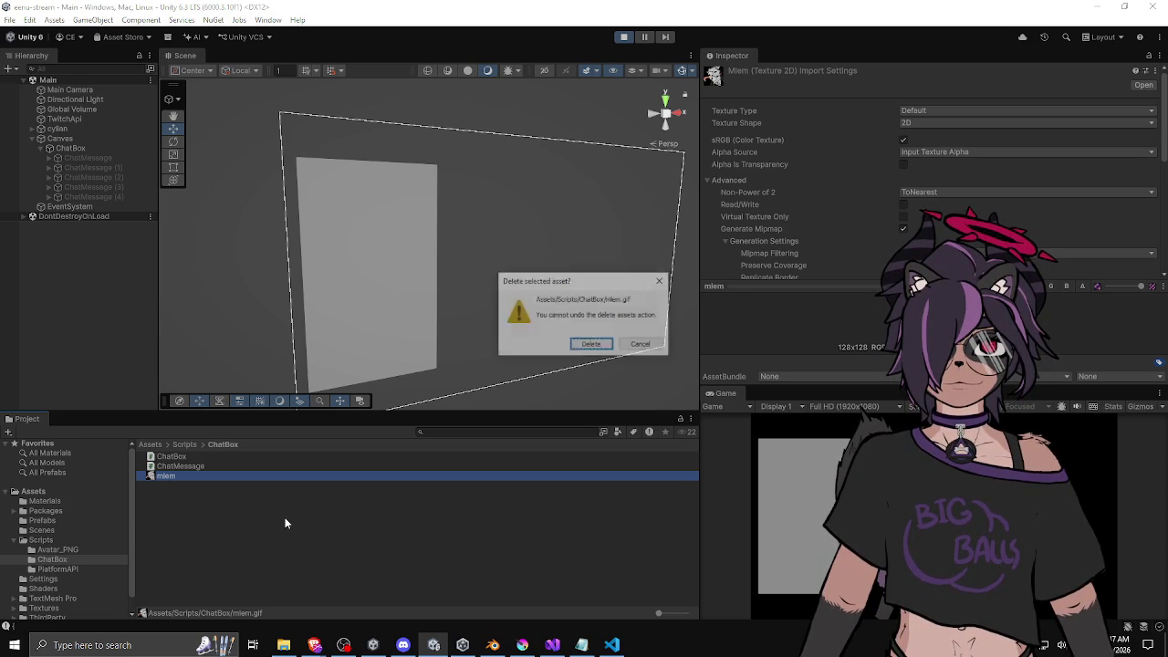
# - Confirm deleting mlem.gif so only the ChatBox and ChatMessage scripts remain
pyautogui.click(593, 343)
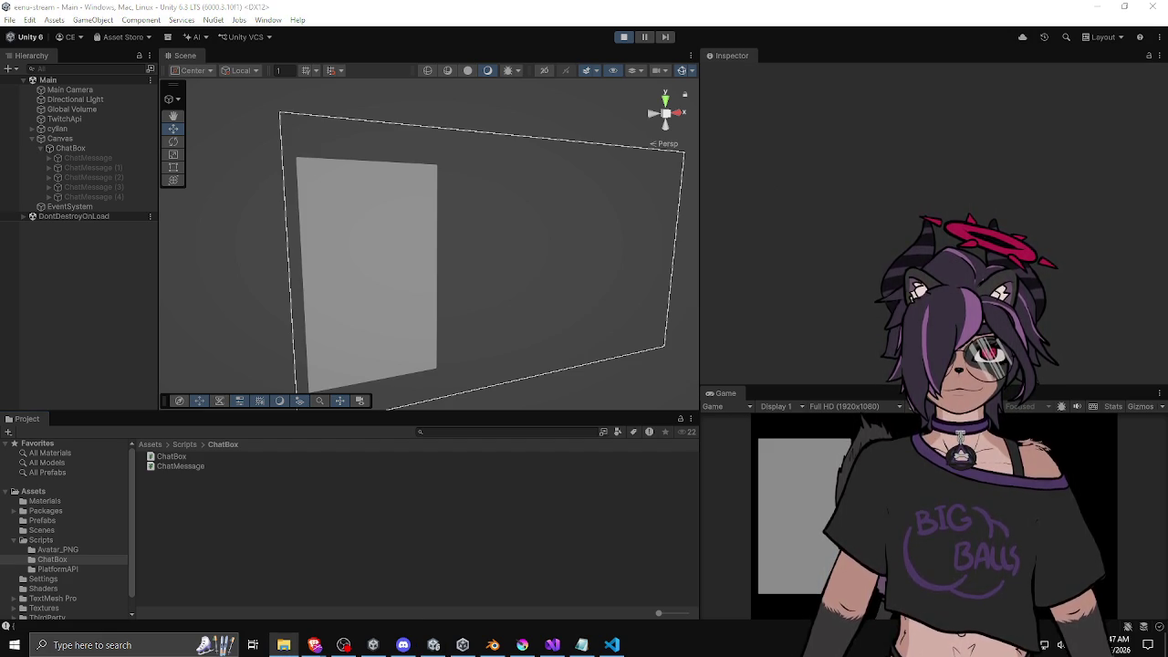
pyautogui.hotkey('alt', 'Tab')
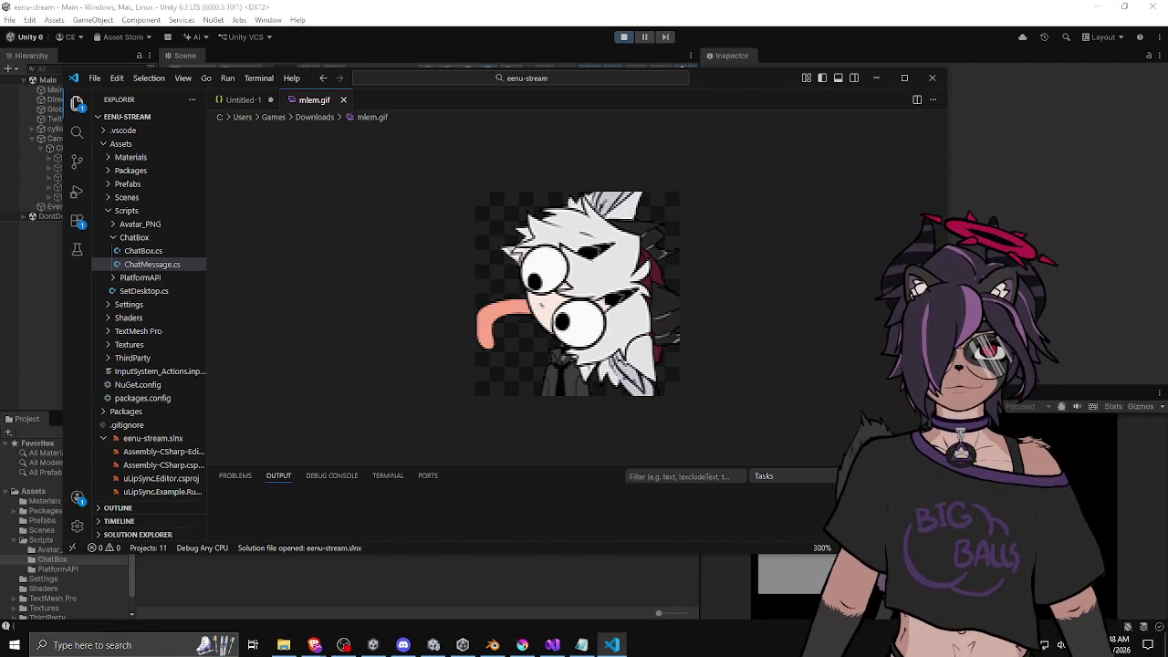
pyautogui.hotkey('alt', 'Tab')
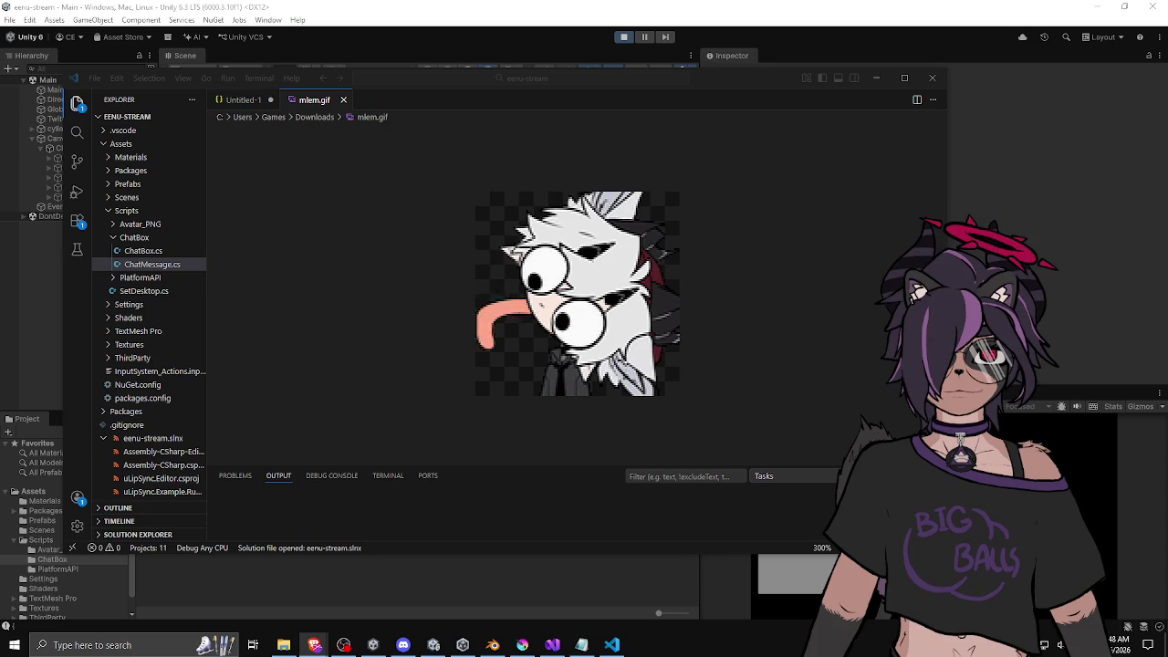
pyautogui.click(433, 645)
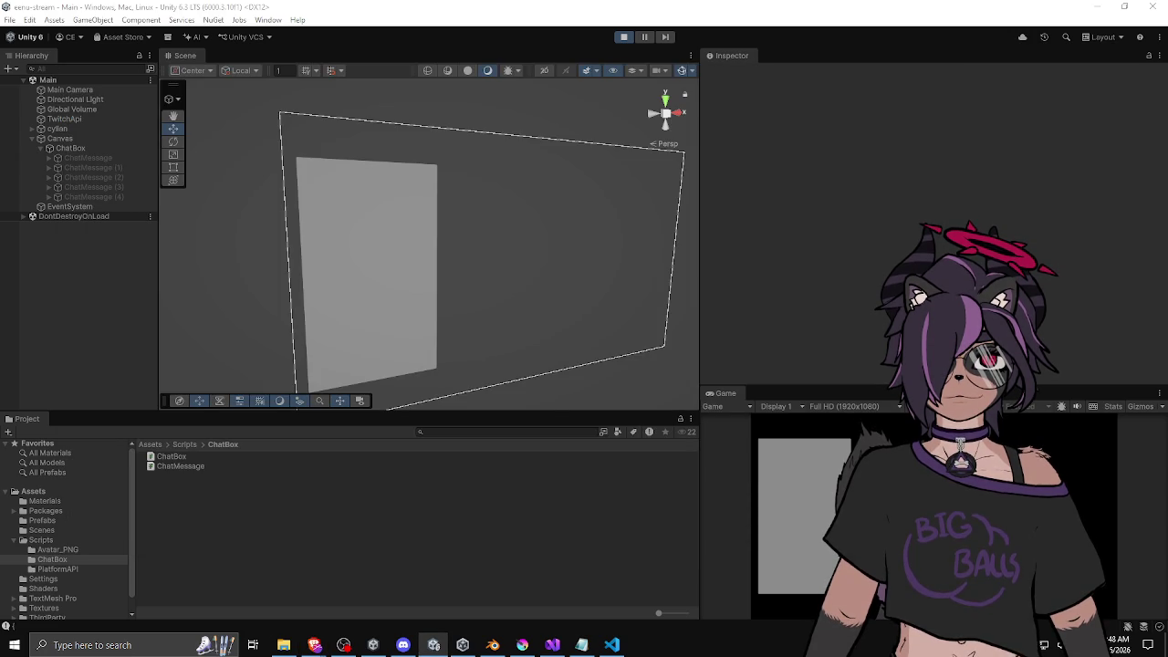
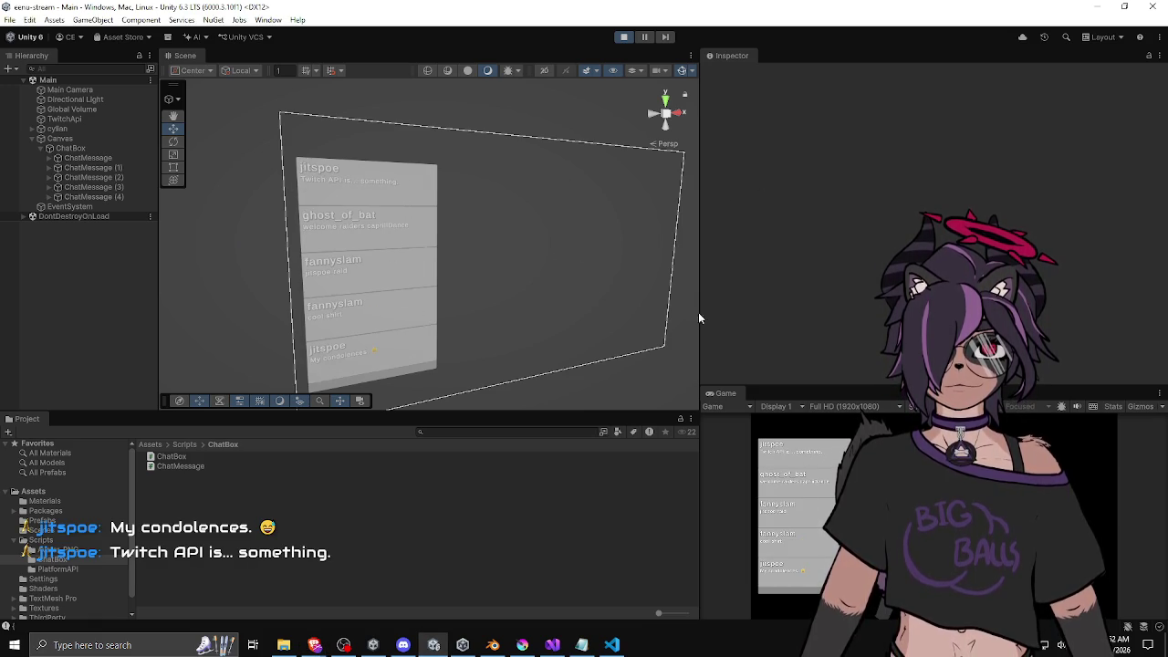
# - Dock the Game view under the Inspector and narrow the Scene view so the right column fills half the window
pyautogui.moveTo(785, 384)
pyautogui.mouseDown()
pyautogui.moveTo(748, 177)
pyautogui.moveTo(726, 150)
pyautogui.mouseUp()
pyautogui.moveTo(696, 195); pyautogui.dragTo(458, 208)
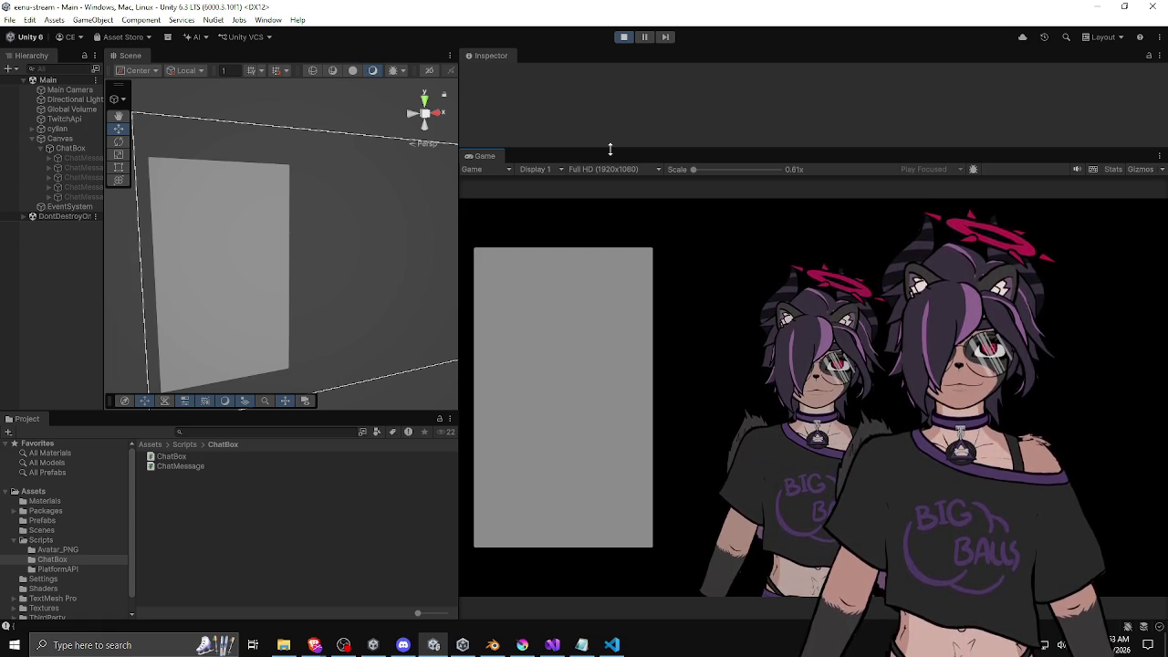
# - Adjust the Scene, Inspector and Game splitters, then bring the emote image browser window into view
pyautogui.moveTo(610, 148)
pyautogui.mouseDown()
pyautogui.moveTo(618, 271)
pyautogui.moveTo(623, 209)
pyautogui.mouseUp()
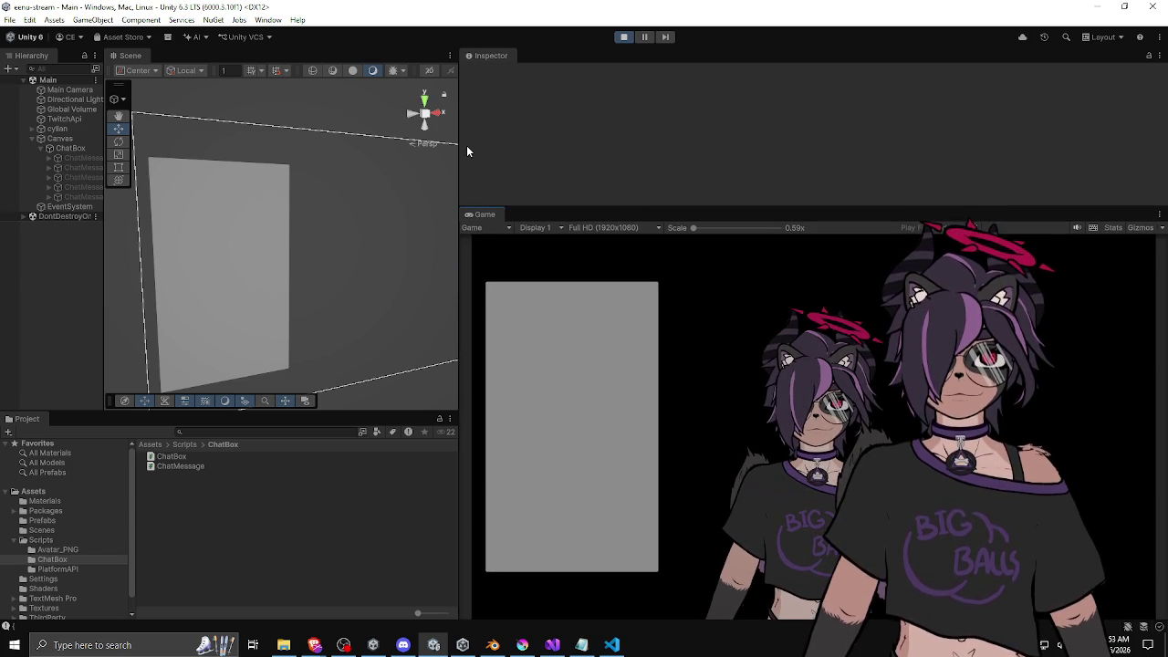
pyautogui.moveTo(459, 148); pyautogui.dragTo(503, 148)
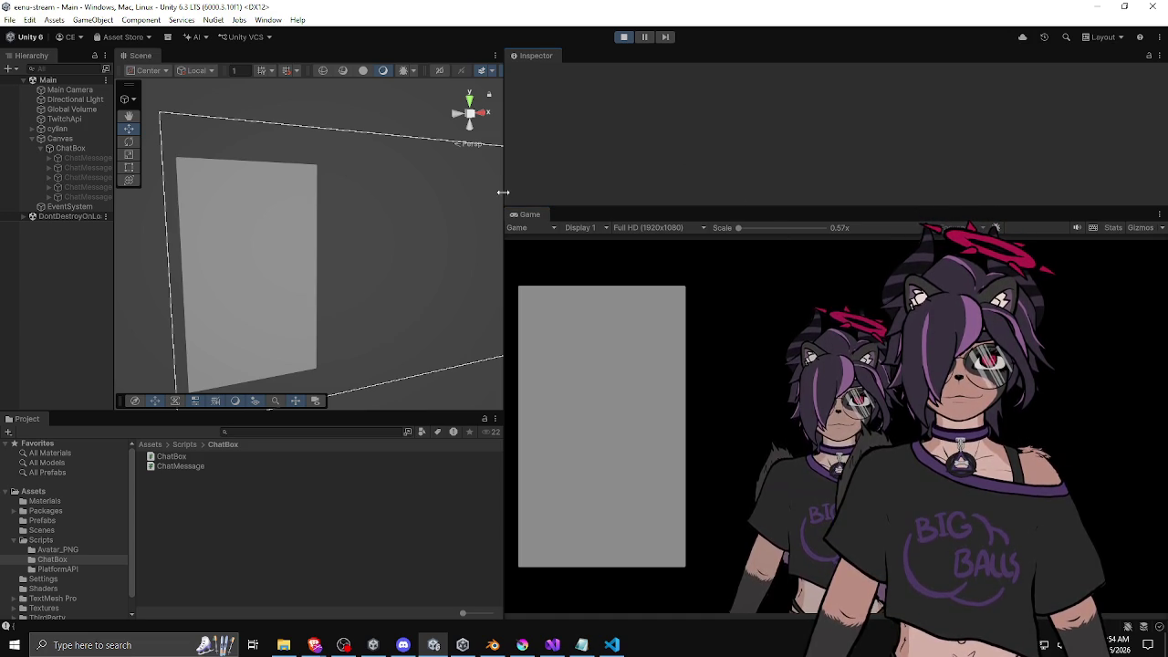
pyautogui.moveTo(503, 188); pyautogui.dragTo(500, 188)
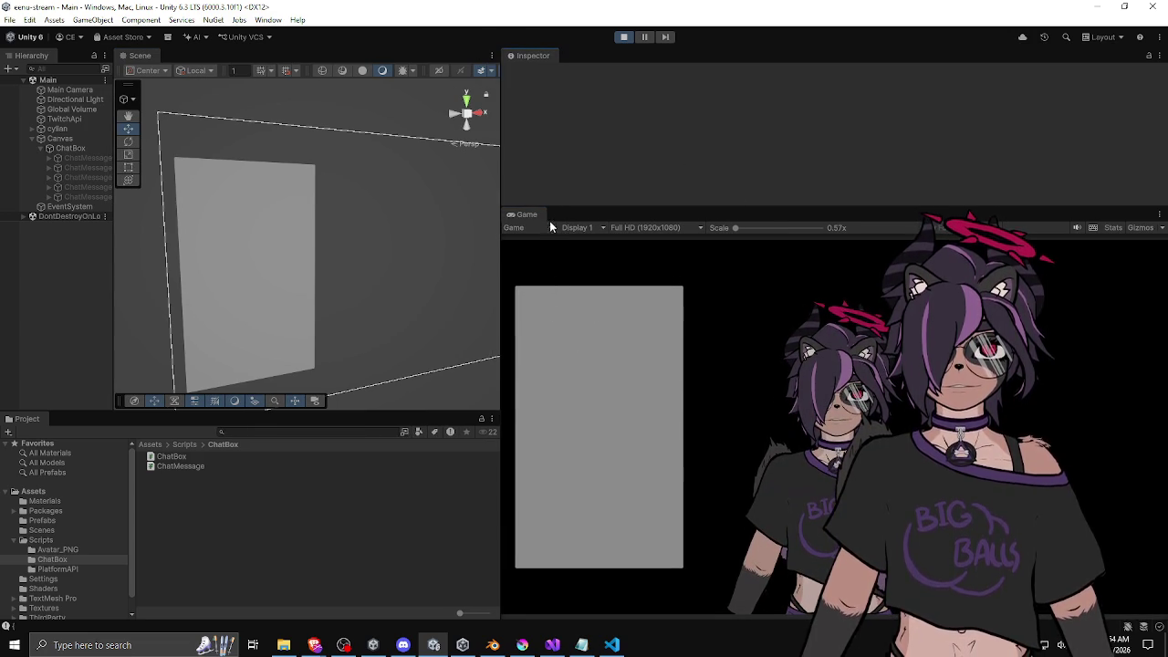
pyautogui.moveTo(568, 204)
pyautogui.mouseDown()
pyautogui.moveTo(569, 191)
pyautogui.moveTo(560, 232)
pyautogui.moveTo(563, 215)
pyautogui.moveTo(554, 222)
pyautogui.moveTo(487, 195)
pyautogui.moveTo(500, 197)
pyautogui.mouseUp()
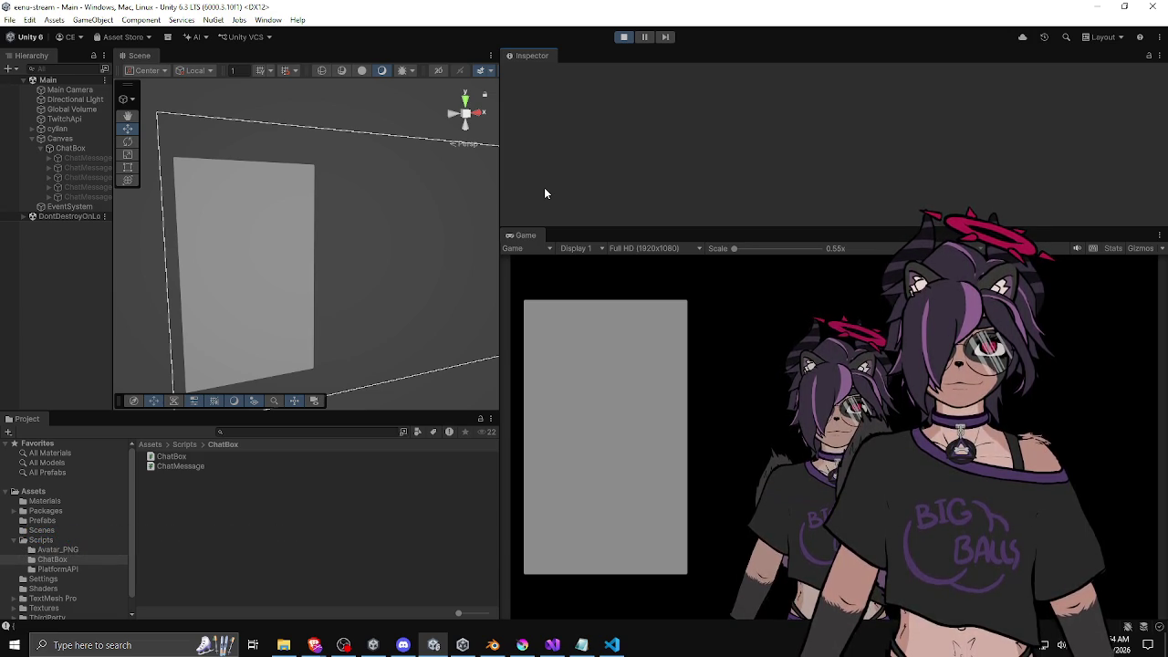
pyautogui.moveTo(563, 229); pyautogui.dragTo(565, 223)
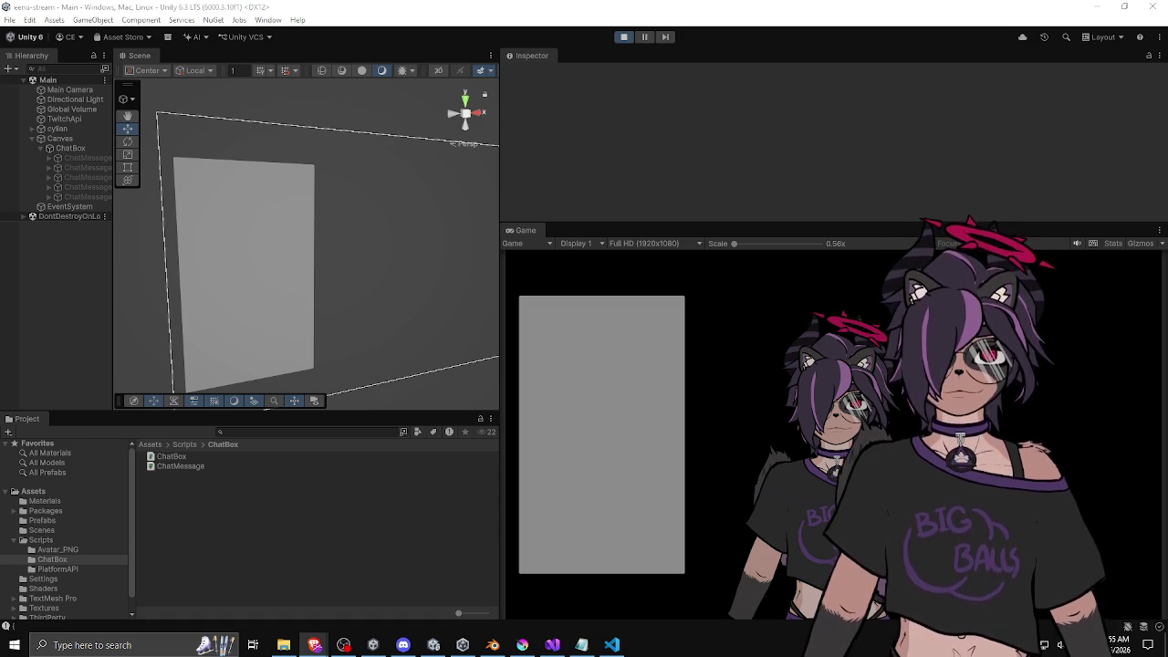
pyautogui.moveTo(1167, 94); pyautogui.dragTo(405, 86)
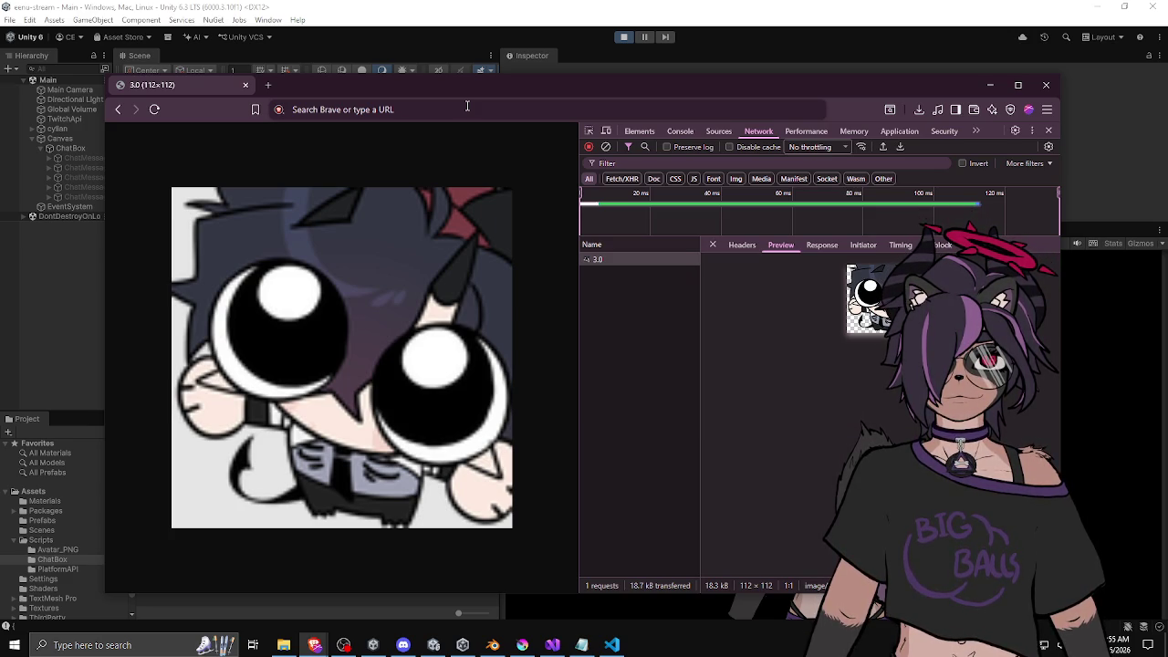
# - Nudge the Brave emote preview window into place, then switch to the Twitch chat docs window
pyautogui.moveTo(489, 79); pyautogui.dragTo(472, 69)
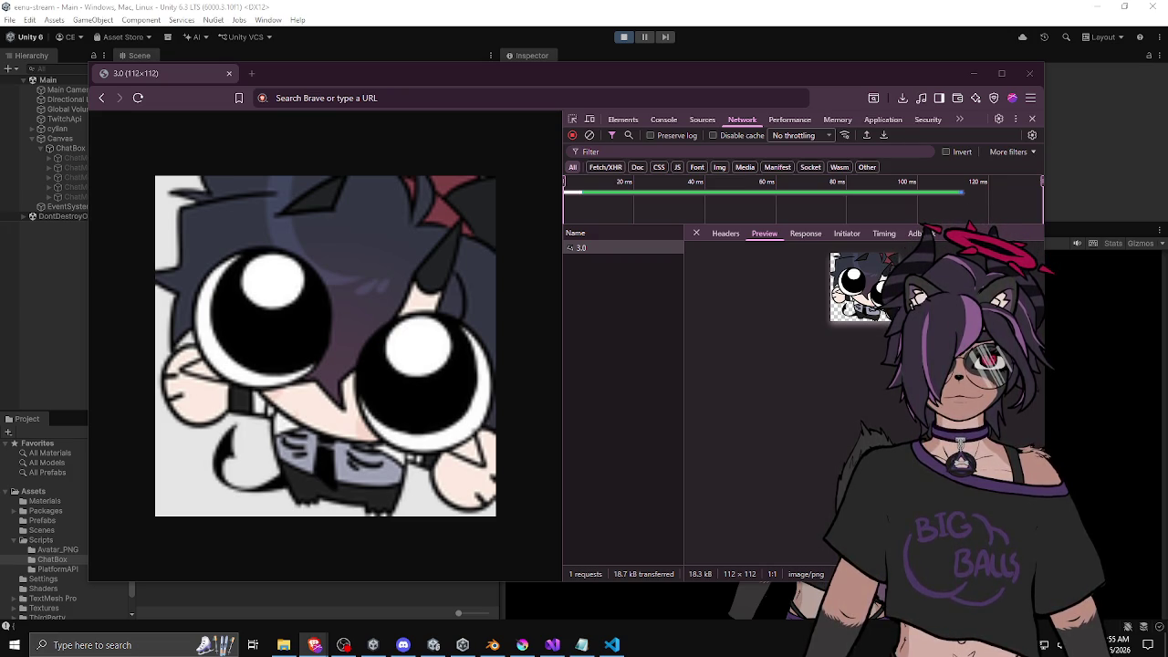
pyautogui.hotkey('alt', 'Tab')
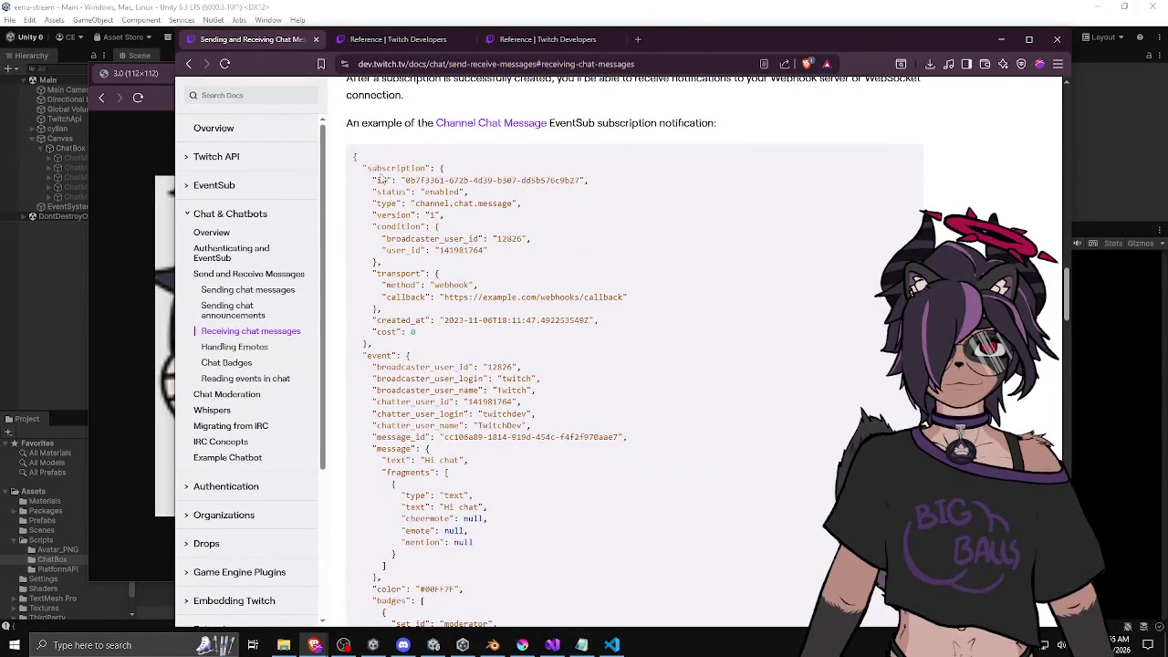
# - Scroll the example notification JSON and highlight the channel.chat.message type value
pyautogui.scroll(-2, 420, 200)
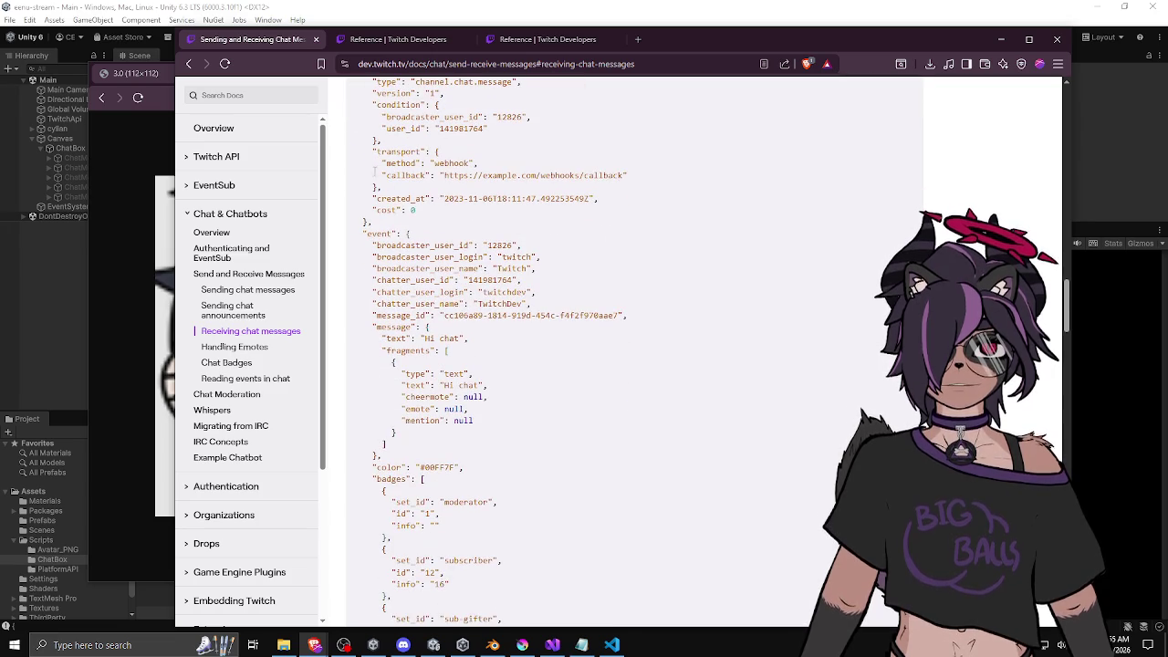
pyautogui.scroll(-1, 415, 219)
pyautogui.scroll(3, 417, 215)
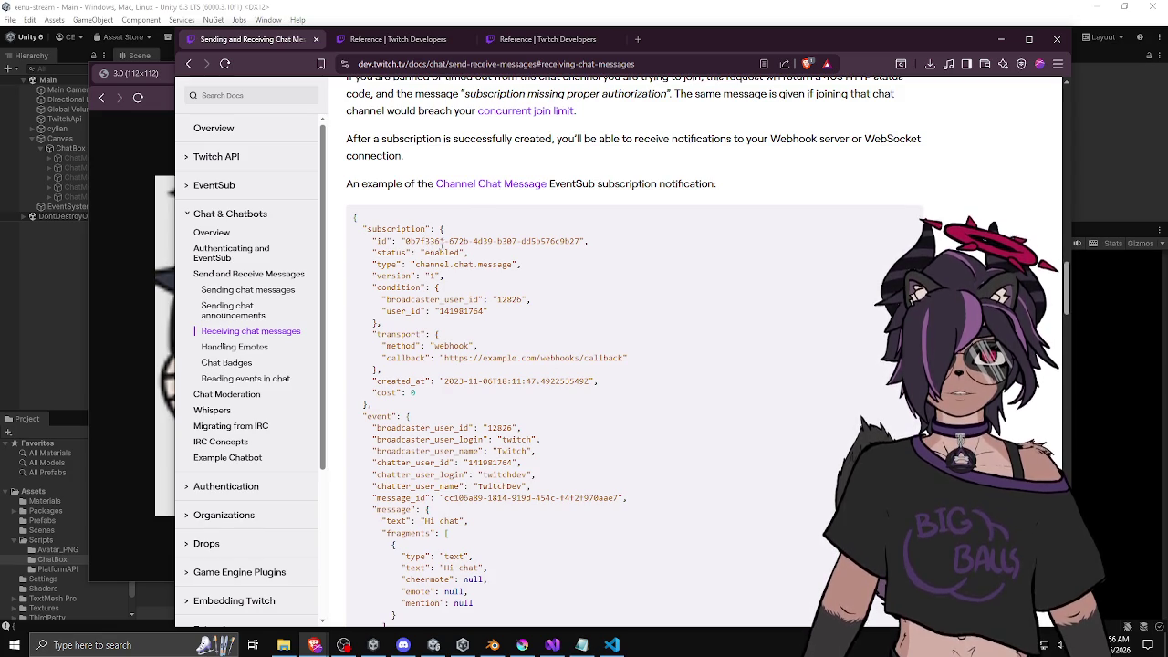
pyautogui.moveTo(421, 265); pyautogui.dragTo(509, 264)
pyautogui.click(426, 265)
pyautogui.moveTo(421, 264); pyautogui.dragTo(509, 264)
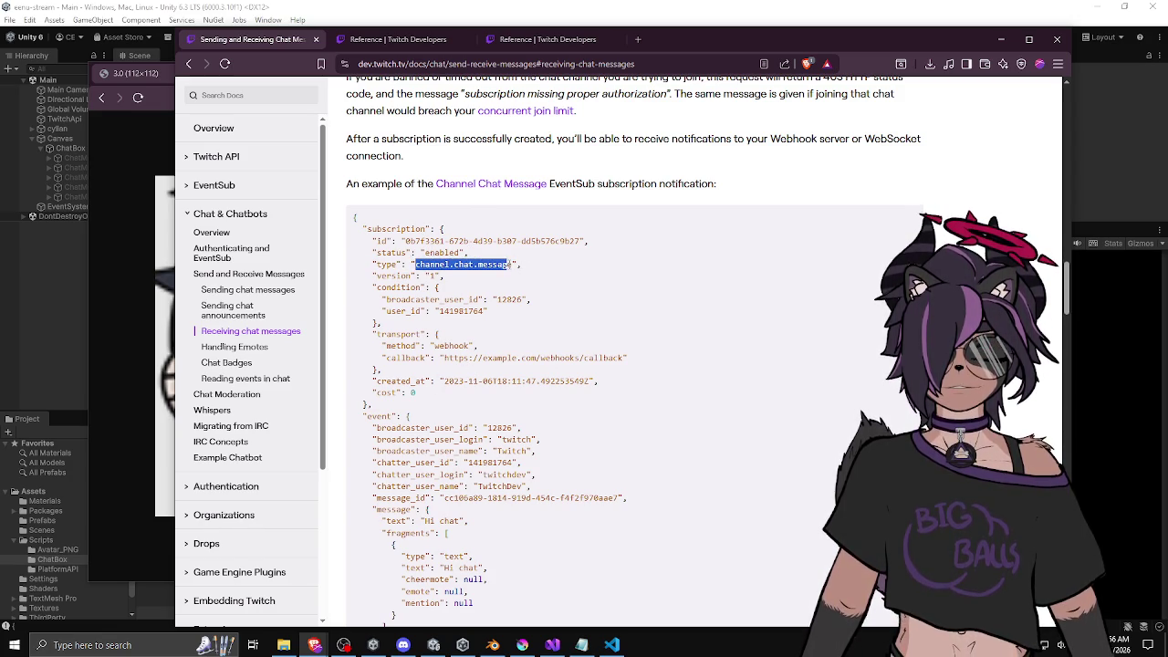
pyautogui.click(505, 263)
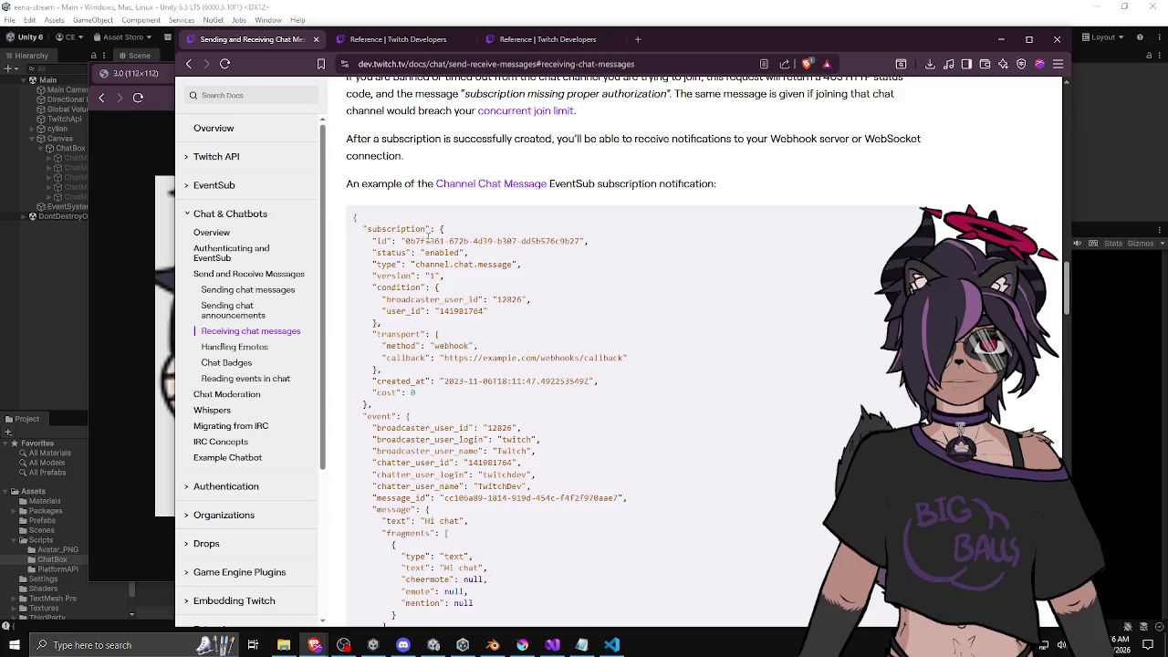
# - Scroll through the rest of the notification JSON, selecting key fields and the subscription block
pyautogui.scroll(-3, 427, 239)
pyautogui.scroll(3, 441, 168)
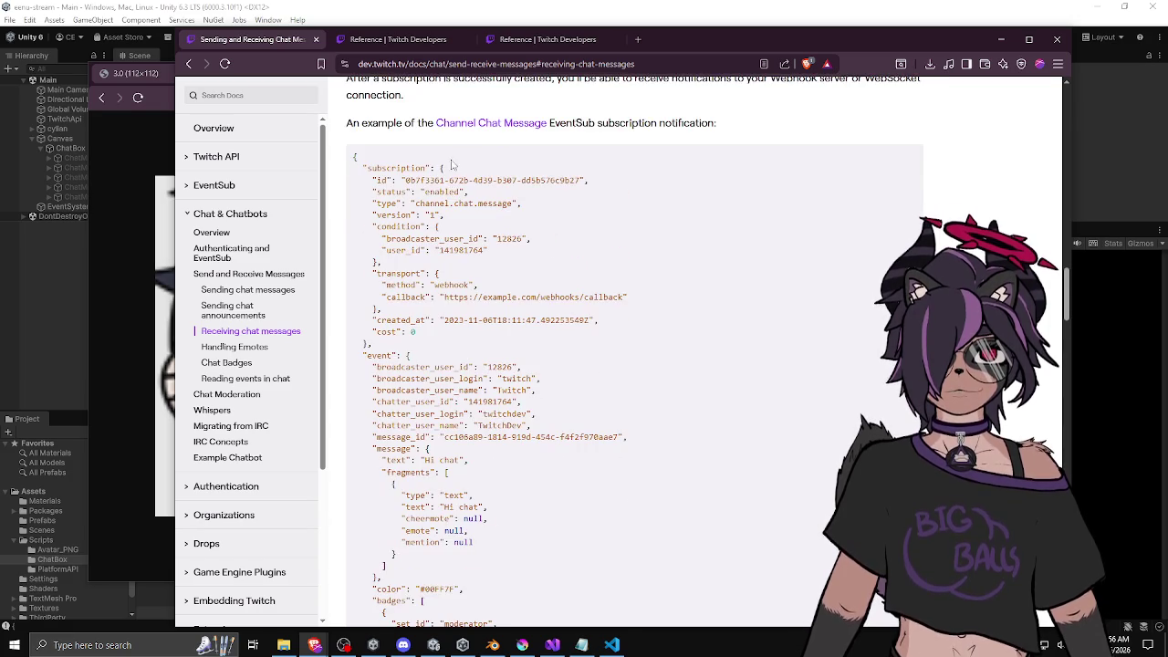
pyautogui.scroll(-3, 441, 168)
pyautogui.scroll(2, 486, 177)
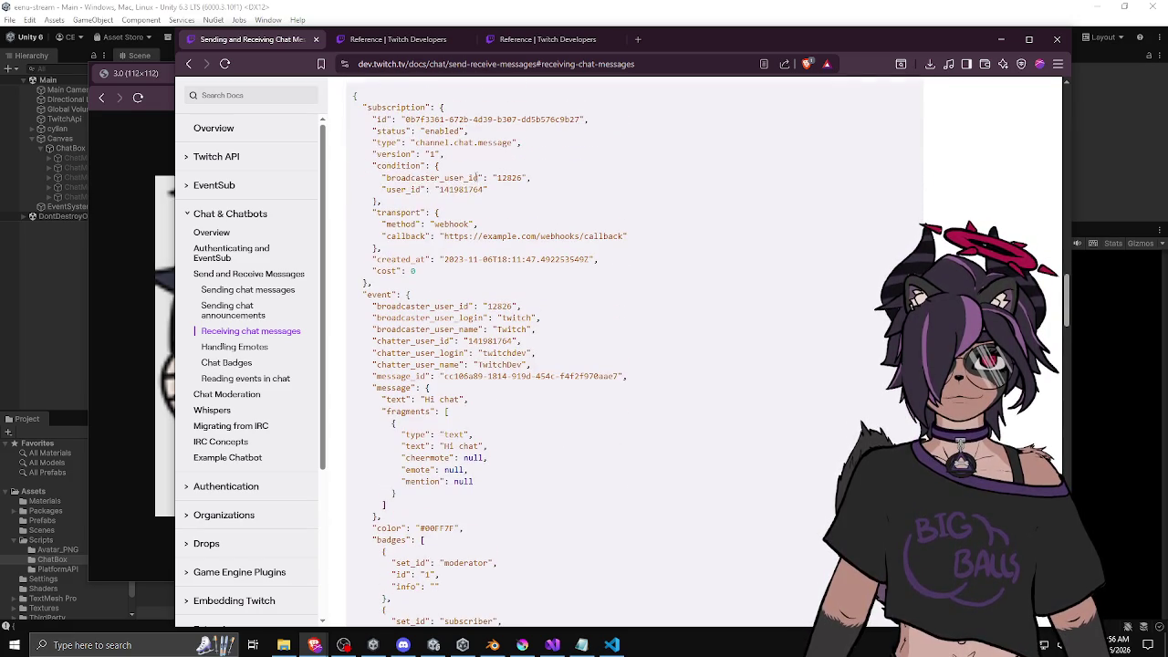
pyautogui.scroll(-3, 402, 228)
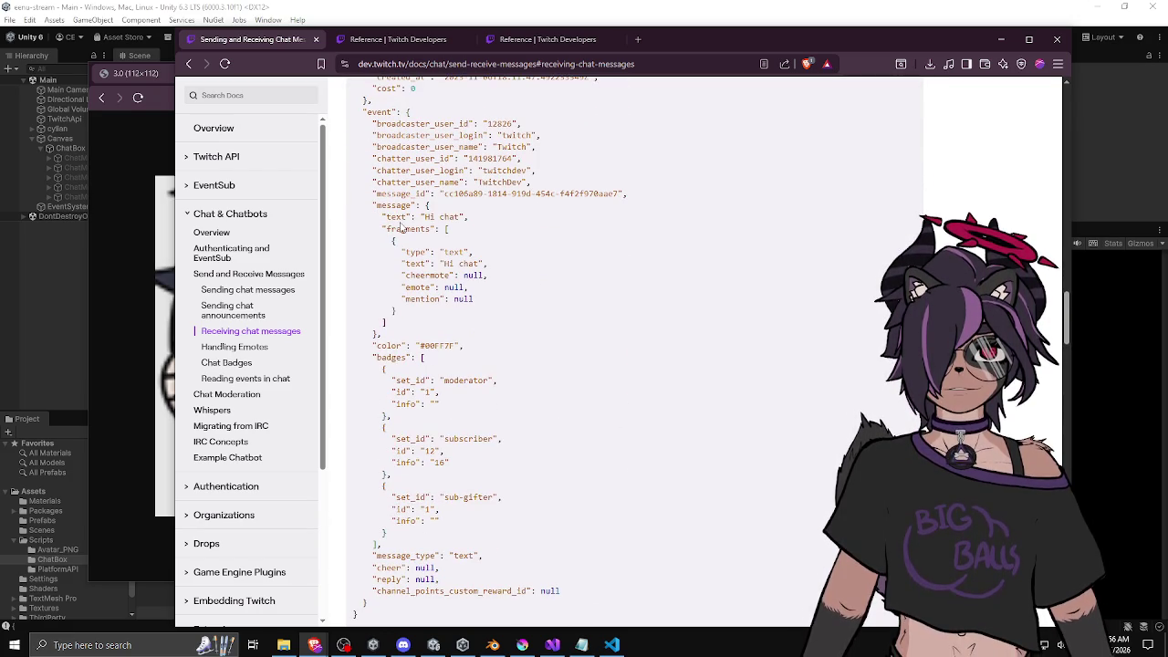
pyautogui.scroll(2, 401, 228)
pyautogui.moveTo(421, 338); pyautogui.dragTo(460, 339)
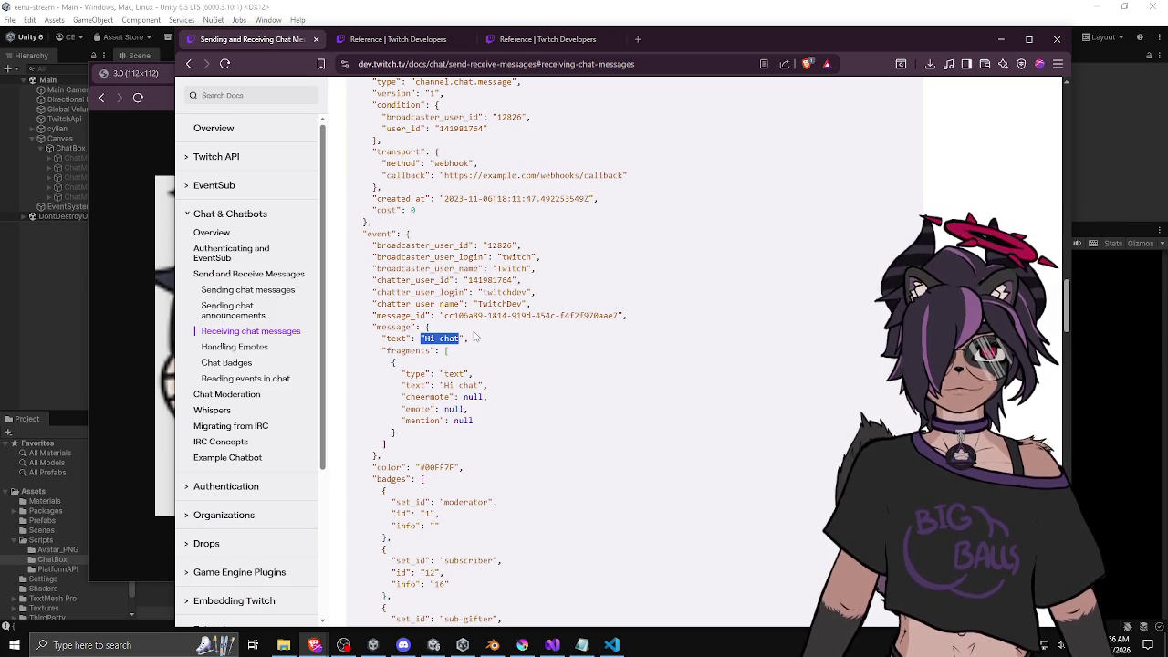
pyautogui.scroll(-5, 462, 228)
pyautogui.scroll(6, 462, 228)
pyautogui.moveTo(387, 108)
pyautogui.mouseDown()
pyautogui.moveTo(468, 391)
pyautogui.moveTo(479, 488)
pyautogui.mouseUp()
pyautogui.click(541, 439)
pyautogui.scroll(-5, 549, 419)
# - Review the emote example, highlighting the 'RAID TombRaid RAID twitchRaid RAID' text and its first fragment
pyautogui.scroll(-8, 562, 336)
pyautogui.scroll(6, 558, 333)
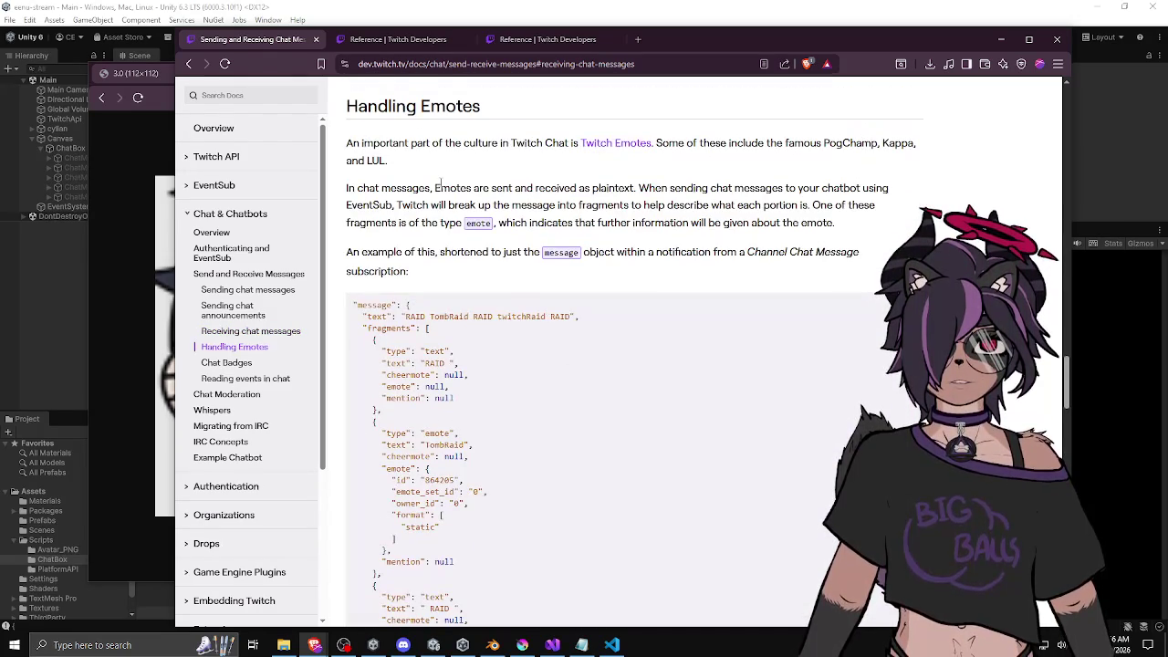
pyautogui.scroll(-2, 464, 213)
pyautogui.moveTo(354, 183)
pyautogui.mouseDown()
pyautogui.moveTo(416, 195)
pyautogui.moveTo(465, 400)
pyautogui.moveTo(447, 429)
pyautogui.mouseUp()
pyautogui.click(476, 271)
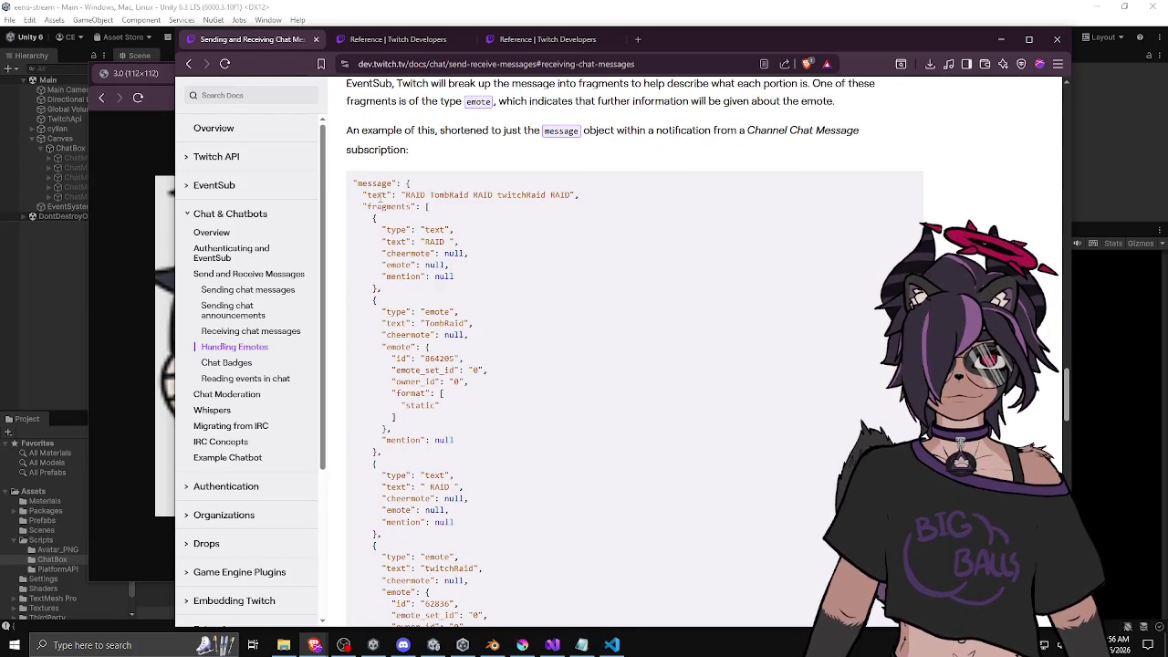
pyautogui.moveTo(408, 194); pyautogui.dragTo(567, 194)
pyautogui.click(573, 193)
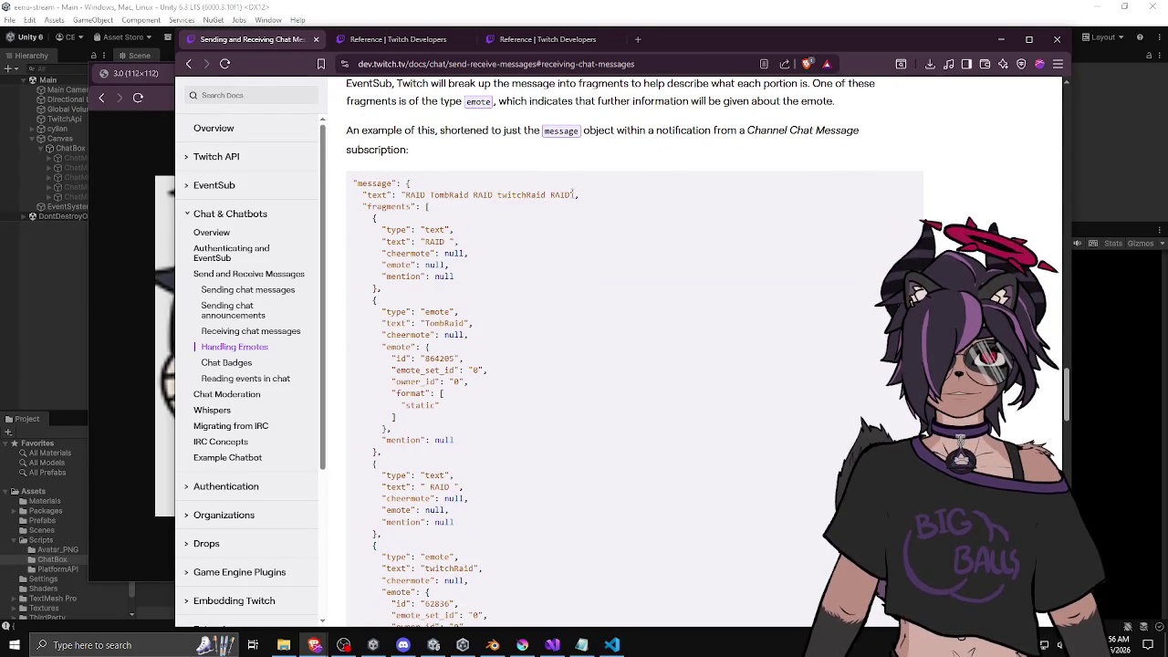
pyautogui.moveTo(384, 193); pyautogui.dragTo(407, 293)
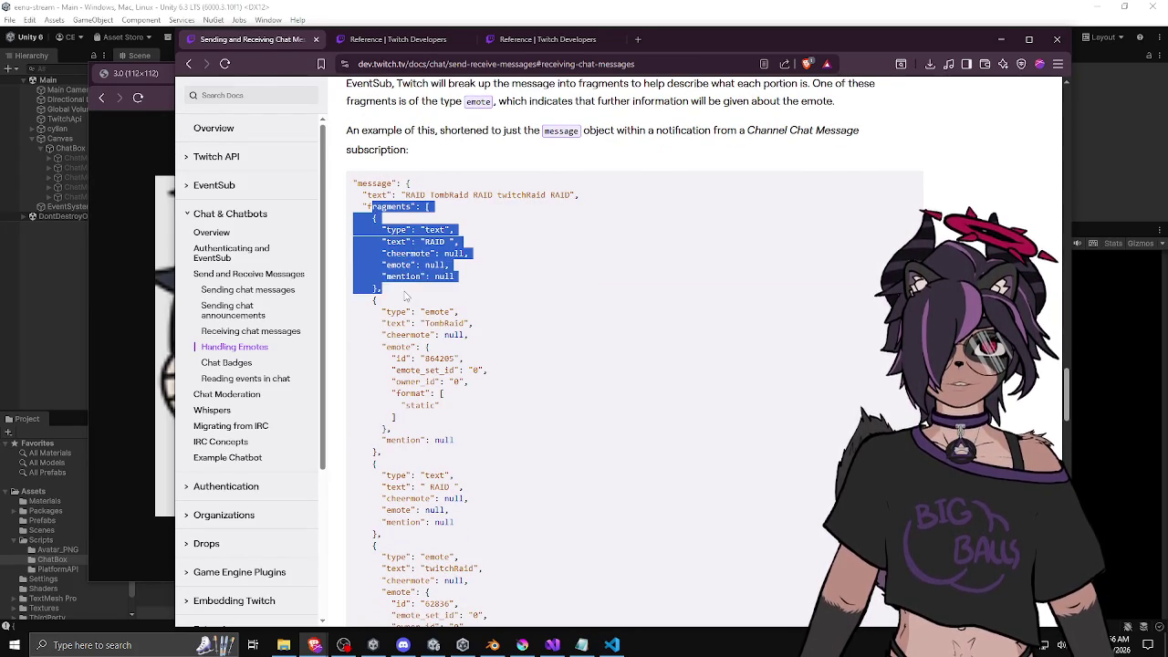
pyautogui.click(406, 291)
pyautogui.moveTo(373, 217)
pyautogui.mouseDown()
pyautogui.moveTo(392, 301)
pyautogui.moveTo(392, 290)
pyautogui.mouseUp()
# - Scroll through the fragments list, selecting the twitchRaid emote fragment and its fields
pyautogui.scroll(-1, 415, 246)
pyautogui.moveTo(373, 224)
pyautogui.mouseDown()
pyautogui.moveTo(456, 239)
pyautogui.moveTo(407, 385)
pyautogui.moveTo(467, 421)
pyautogui.moveTo(429, 445)
pyautogui.mouseUp()
pyautogui.scroll(-1, 408, 385)
pyautogui.scroll(-1, 526, 348)
pyautogui.click(526, 348)
pyautogui.scroll(3, 526, 349)
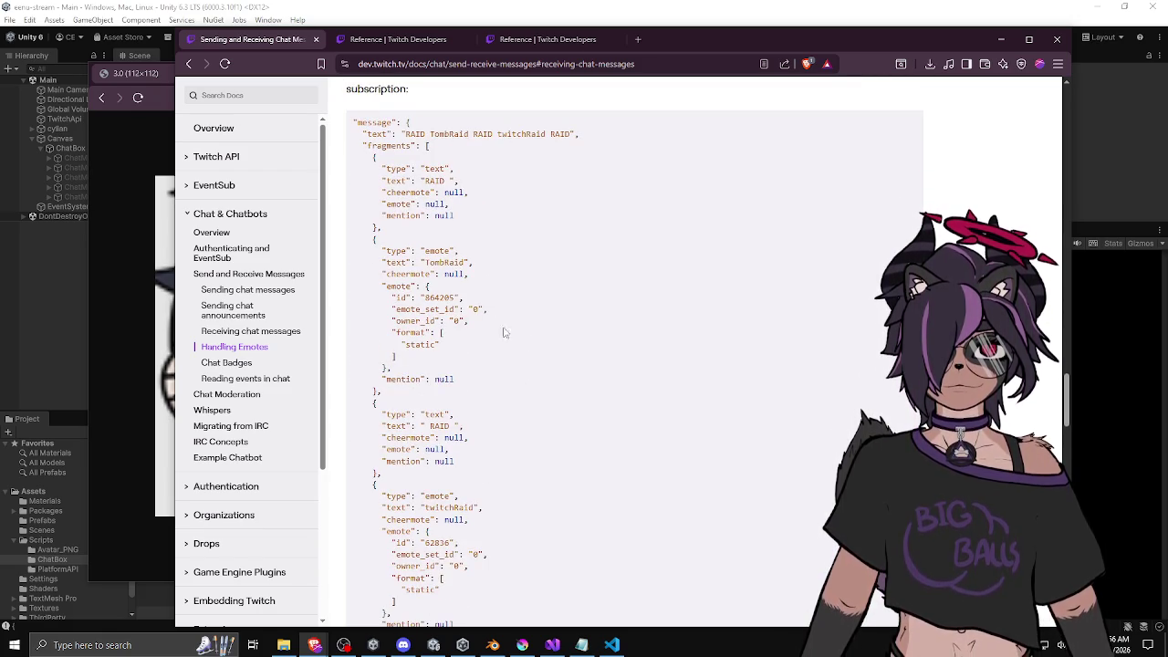
pyautogui.moveTo(441, 294); pyautogui.dragTo(356, 245)
pyautogui.click(490, 322)
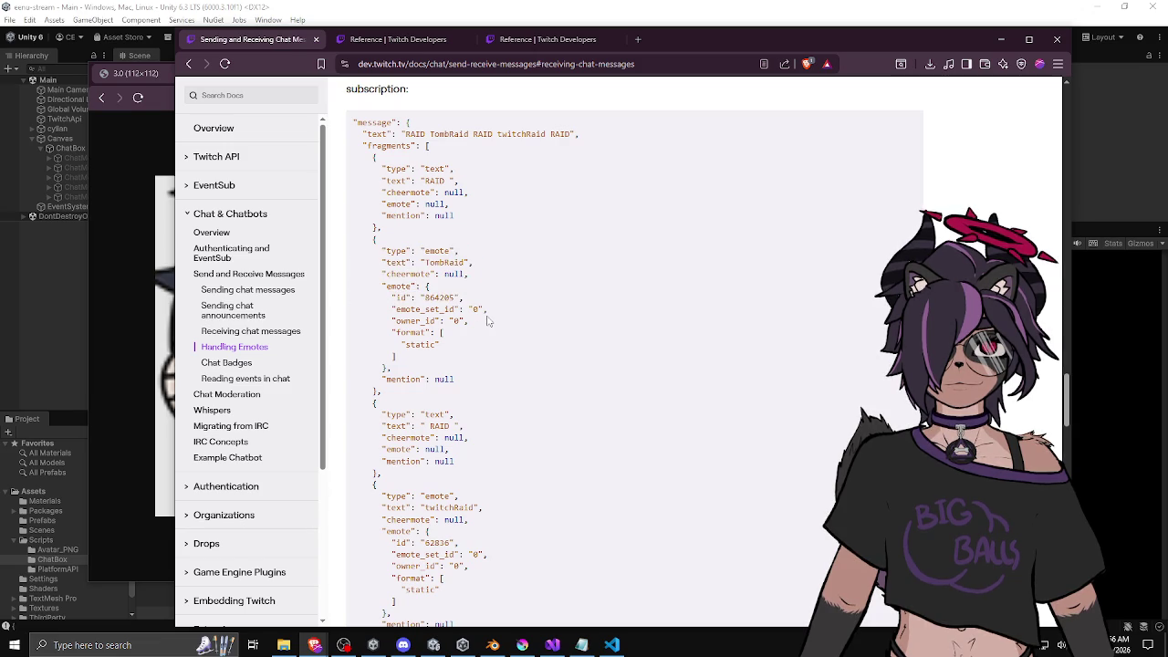
pyautogui.scroll(1, 487, 314)
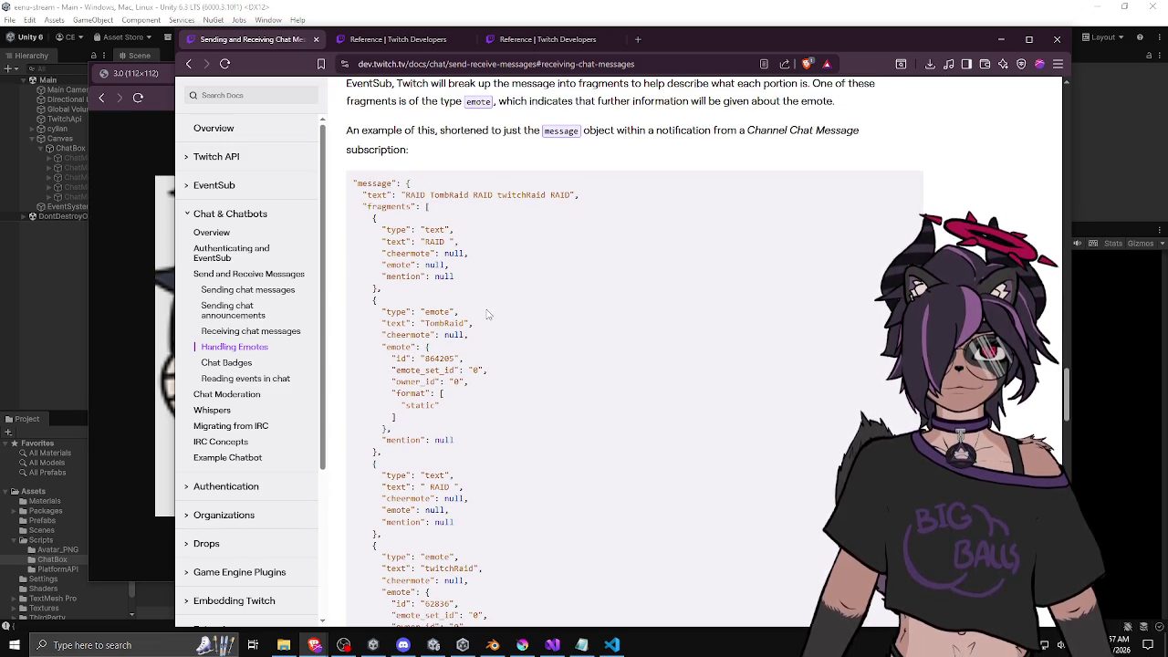
pyautogui.moveTo(432, 298); pyautogui.dragTo(467, 349)
pyautogui.click(469, 350)
pyautogui.scroll(-2, 471, 349)
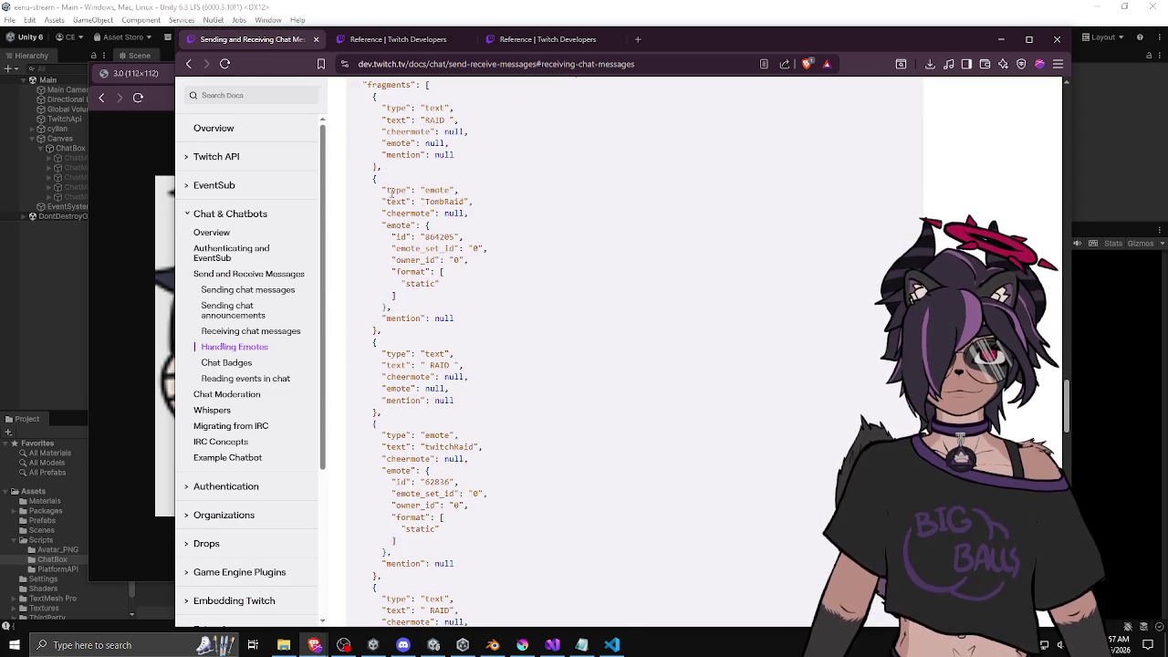
# - Highlight the emote_set_id value, then switch to the Get Global Emotes reference tab
pyautogui.moveTo(429, 248); pyautogui.dragTo(487, 260)
pyautogui.click(486, 262)
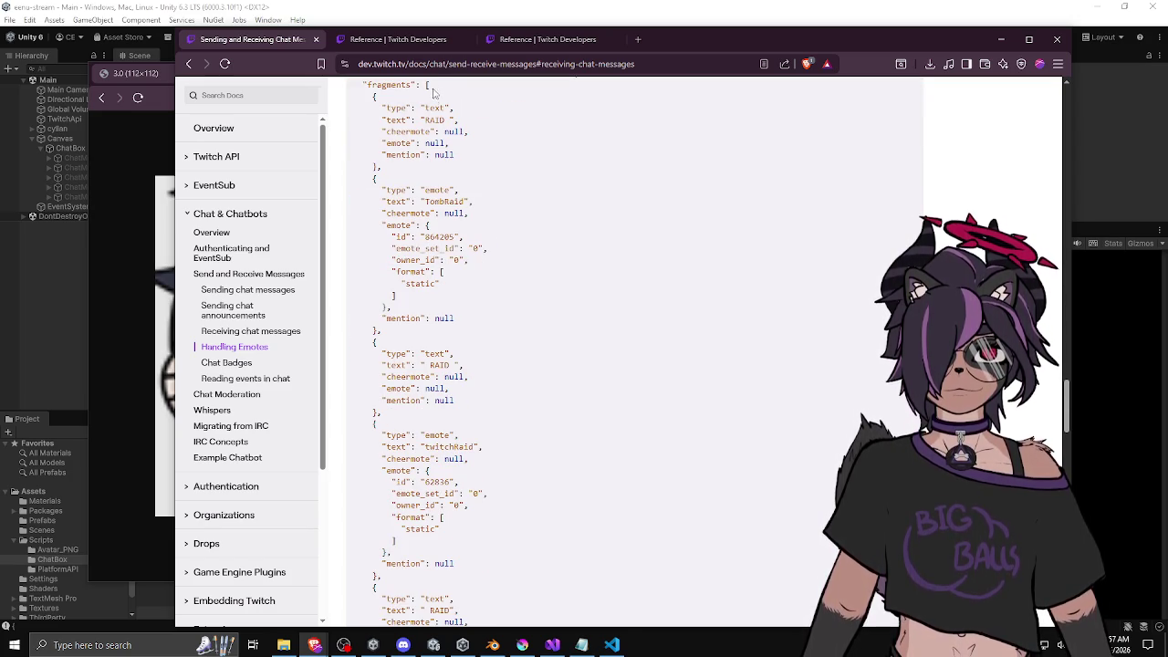
pyautogui.click(429, 42)
pyautogui.scroll(4, 461, 282)
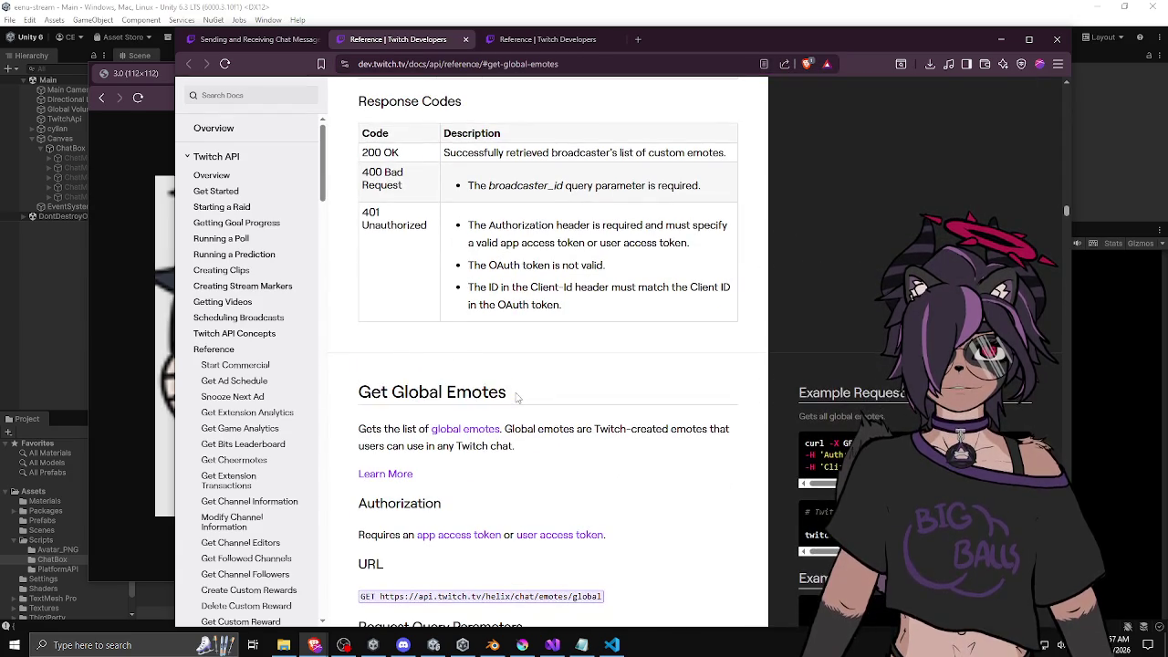
pyautogui.scroll(6, 516, 398)
pyautogui.scroll(-15, 513, 365)
pyautogui.scroll(-1, 511, 336)
pyautogui.scroll(5, 492, 314)
pyautogui.scroll(-2, 475, 292)
pyautogui.scroll(5, 463, 279)
pyautogui.scroll(20, 462, 279)
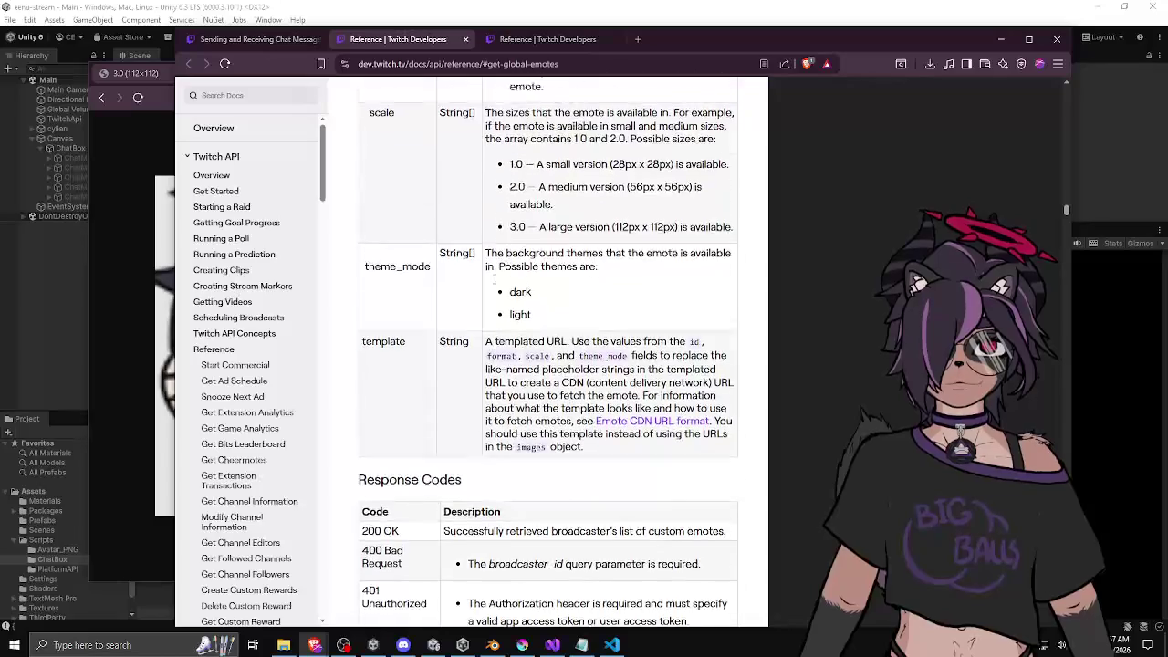
pyautogui.scroll(20, 494, 278)
pyautogui.moveTo(392, 305); pyautogui.dragTo(539, 310)
pyautogui.click(538, 311)
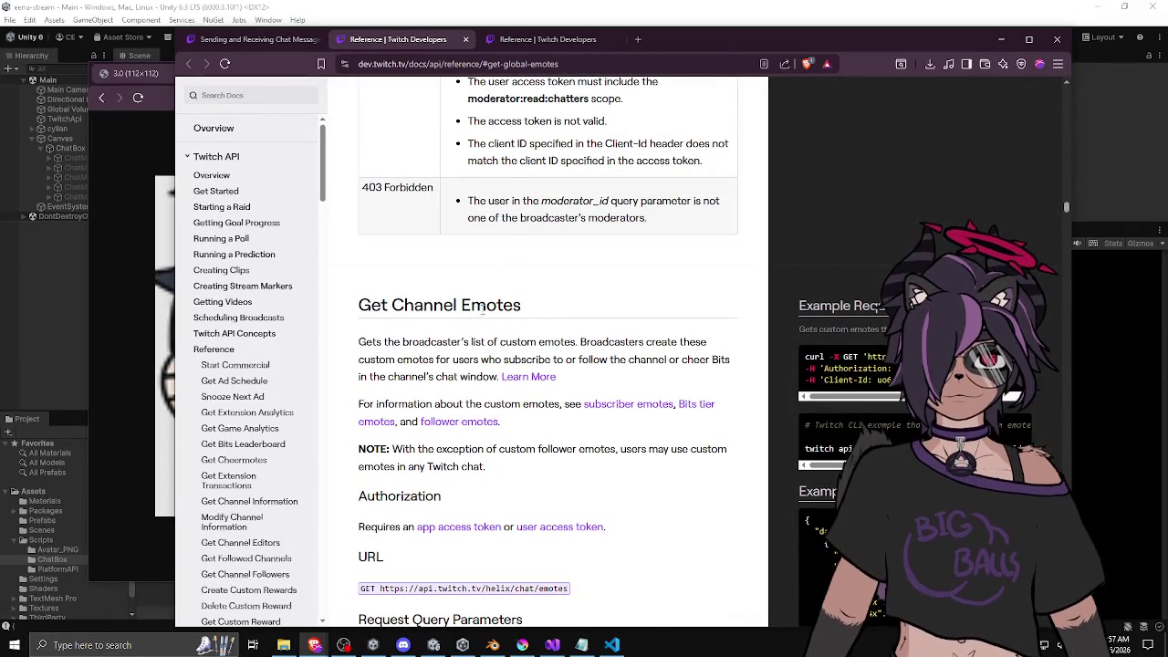
pyautogui.doubleClick(399, 309)
pyautogui.click(495, 307)
pyautogui.scroll(-15, 500, 305)
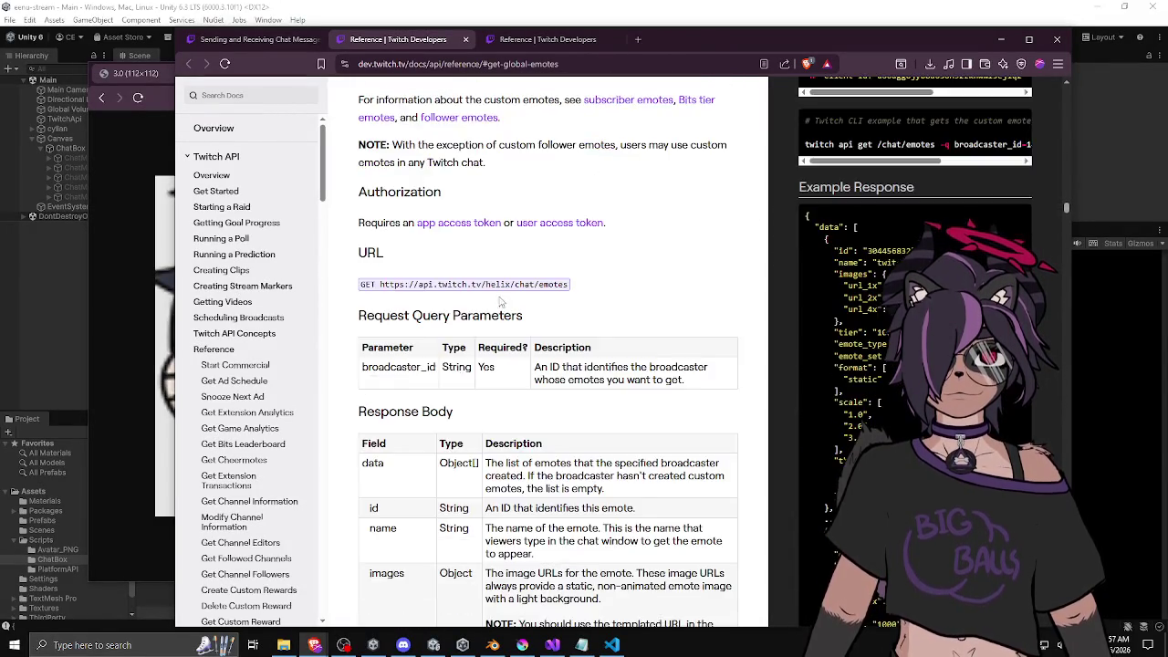
pyautogui.scroll(-3, 495, 281)
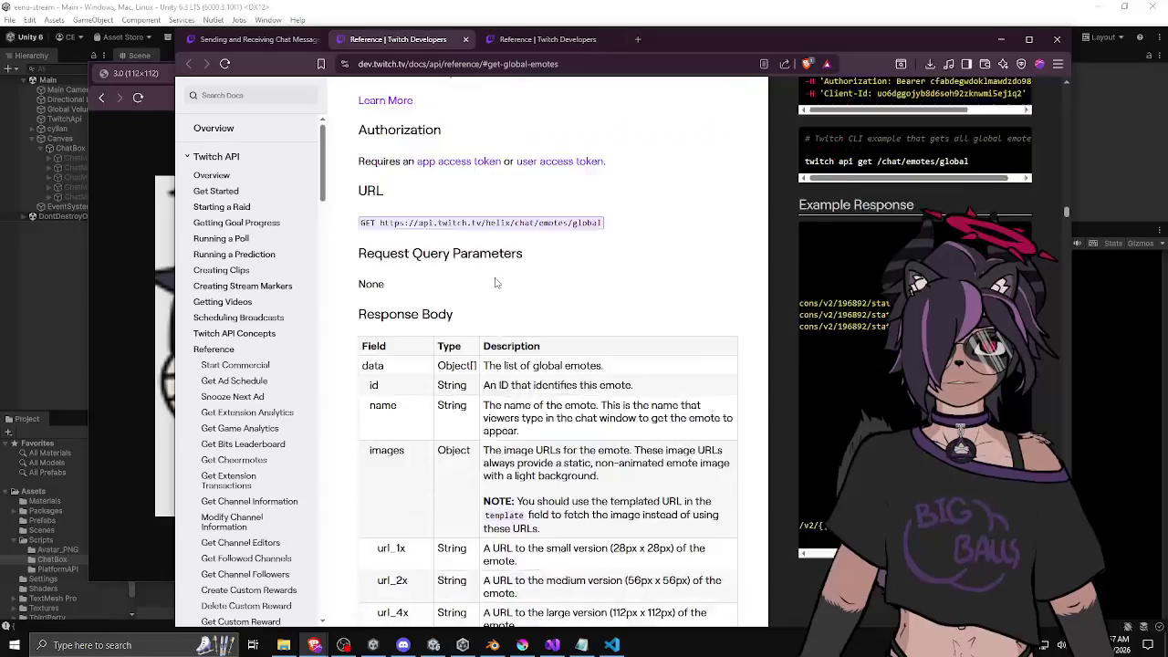
pyautogui.hscroll(-2, 912, 365)
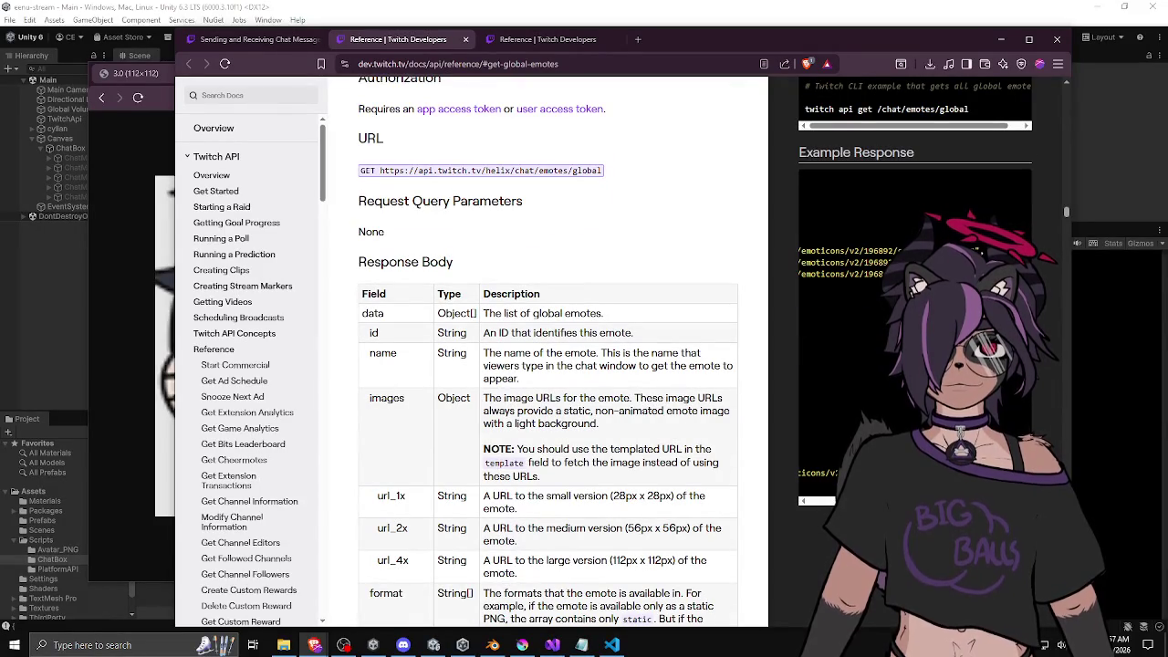
pyautogui.hscroll(-5, 915, 328)
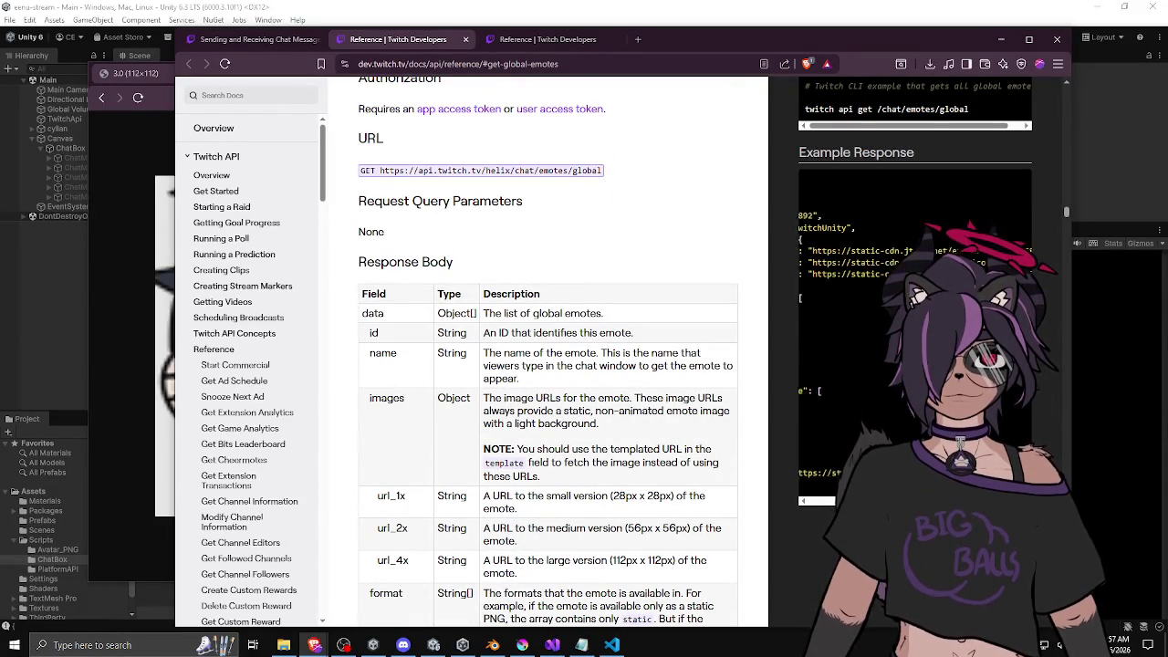
pyautogui.hscroll(5, 913, 346)
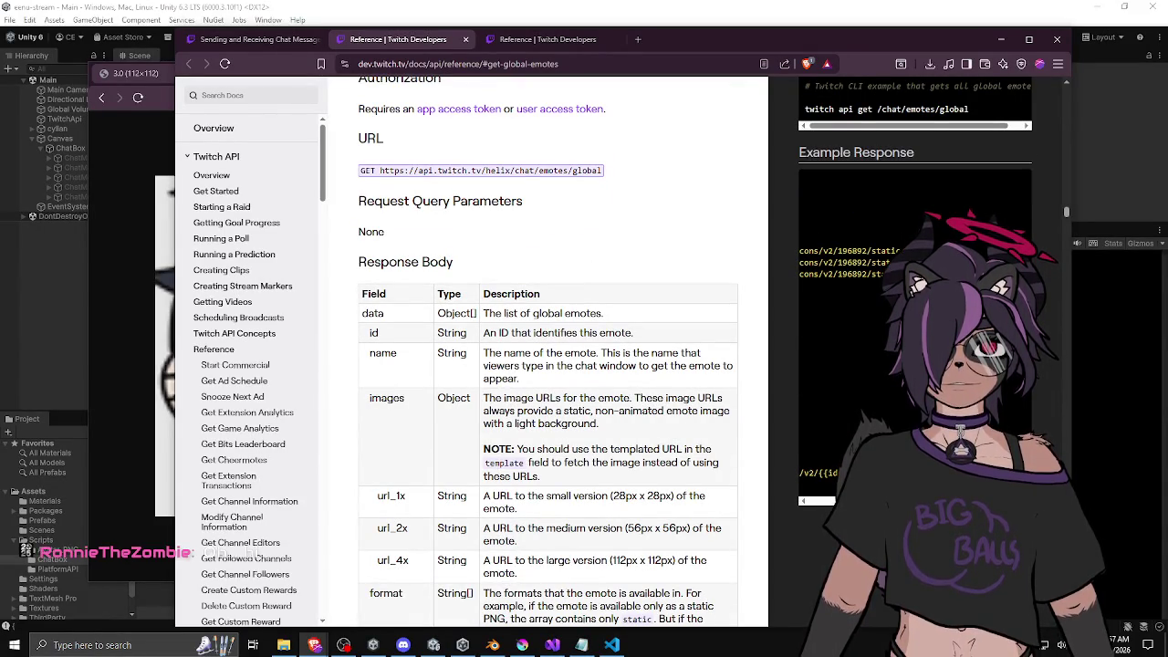
pyautogui.hscroll(-5, 912, 365)
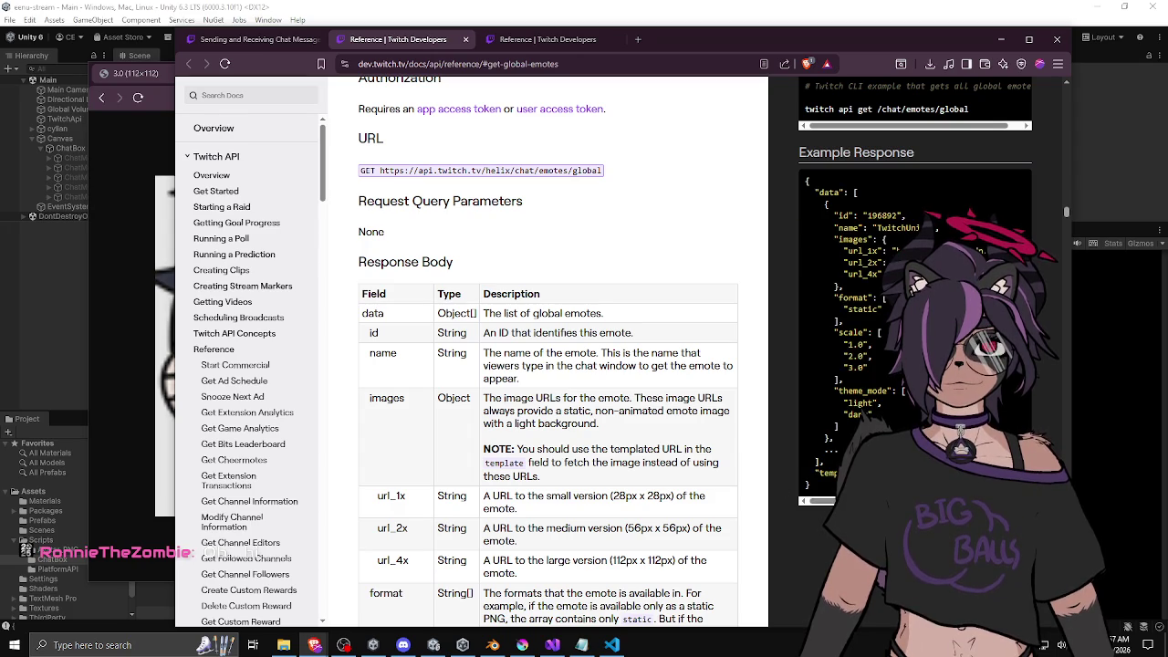
pyautogui.hscroll(5, 915, 328)
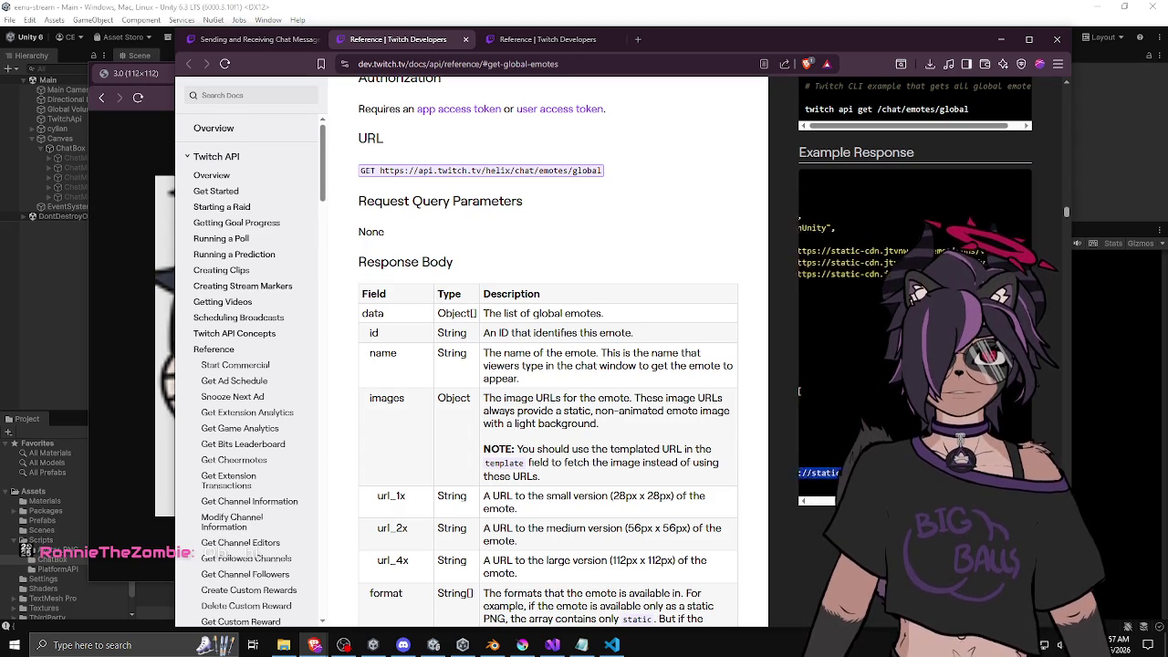
pyautogui.hscroll(1, 915, 328)
# - Bring up the Notepad notes and select the sample emote CDN URL line
pyautogui.click(581, 644)
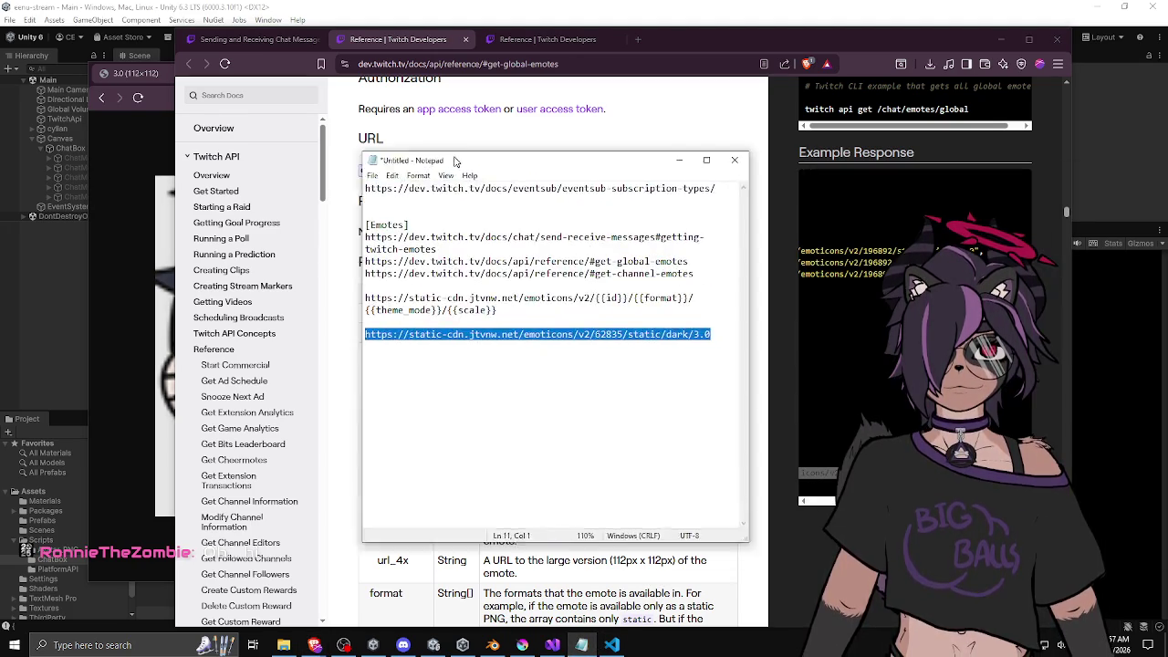
pyautogui.click(357, 318)
pyautogui.moveTo(324, 318); pyautogui.dragTo(661, 318)
pyautogui.click(676, 317)
pyautogui.doubleClick(676, 317)
pyautogui.click(408, 328)
# - Examine the emote id 62835 and the static format segment in the sample URL
pyautogui.click(575, 318)
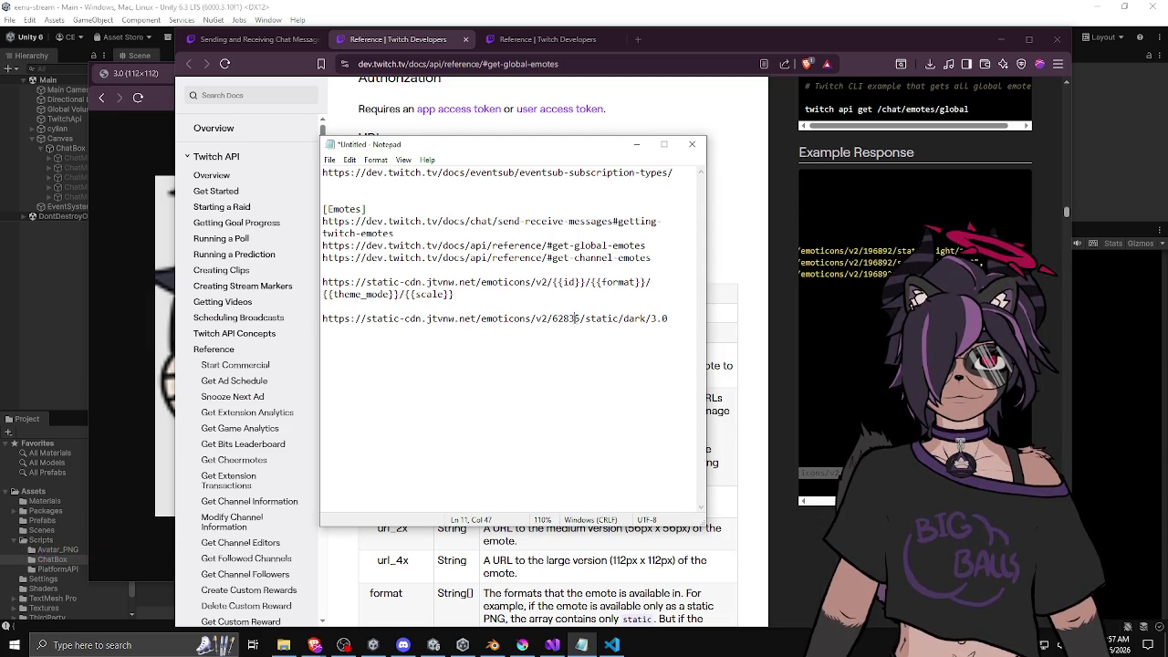
pyautogui.doubleClick(554, 318)
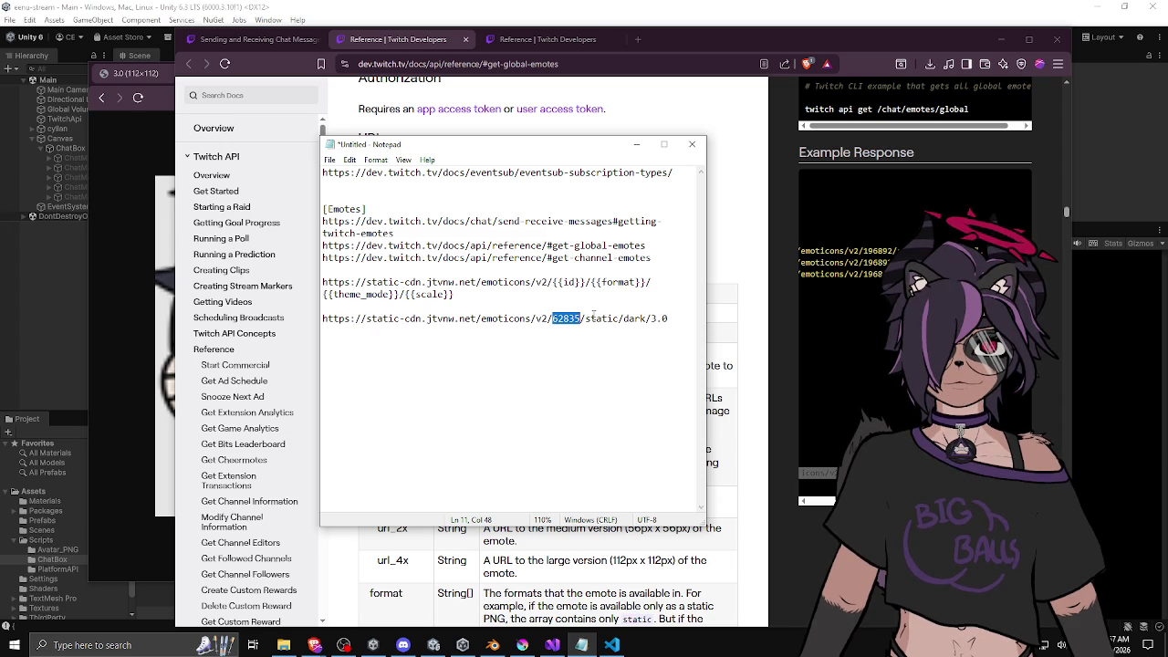
pyautogui.click(596, 318)
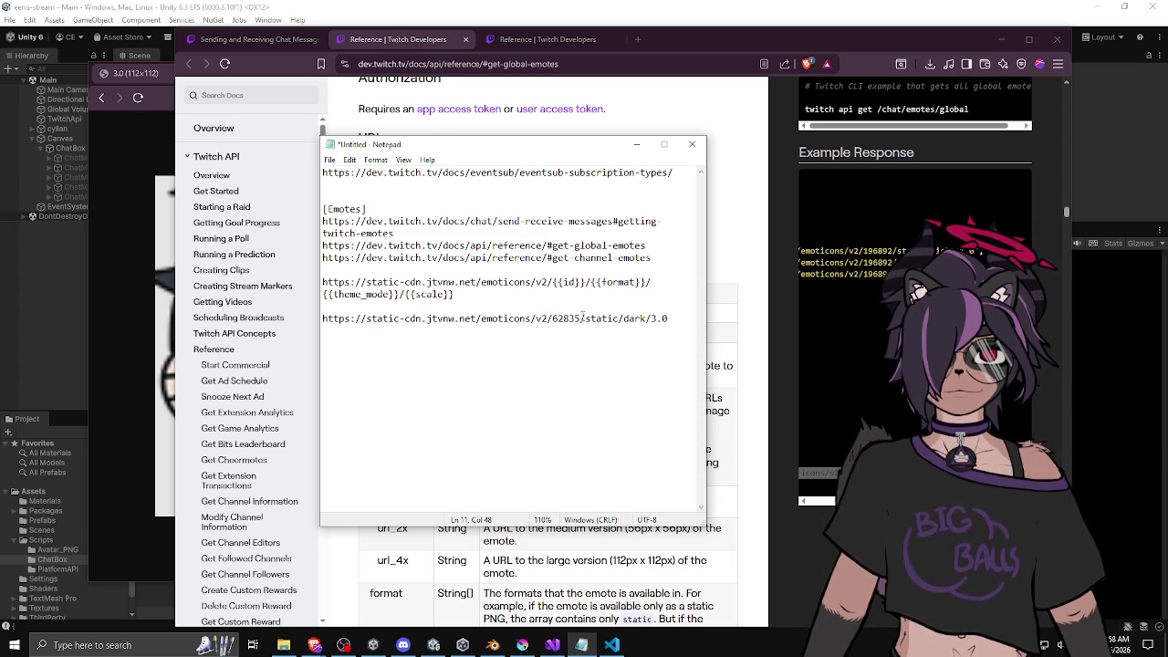
pyautogui.moveTo(584, 319)
pyautogui.mouseDown()
pyautogui.moveTo(615, 319)
pyautogui.moveTo(590, 317)
pyautogui.mouseUp()
pyautogui.click(620, 318)
pyautogui.click(596, 317)
pyautogui.doubleClick(553, 319)
pyautogui.moveTo(585, 318); pyautogui.dragTo(603, 318)
pyautogui.click(627, 319)
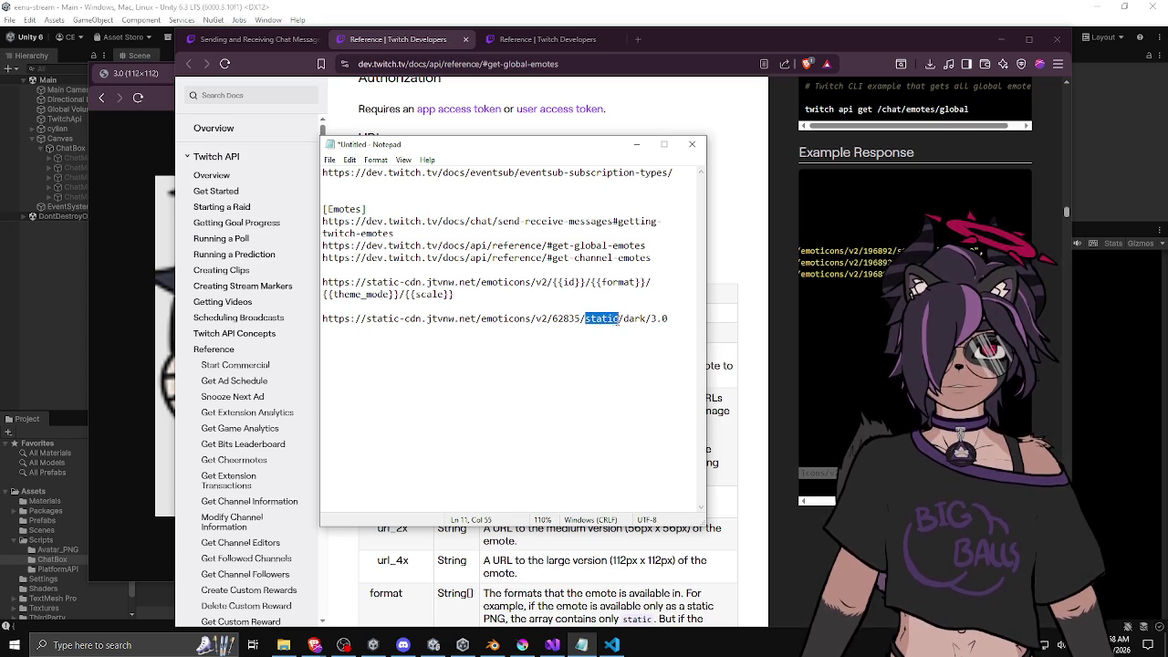
# - Change the sample URL's format segment from static to animated
pyautogui.write('an')
pyautogui.press('BackSpace')
pyautogui.press('BackSpace')
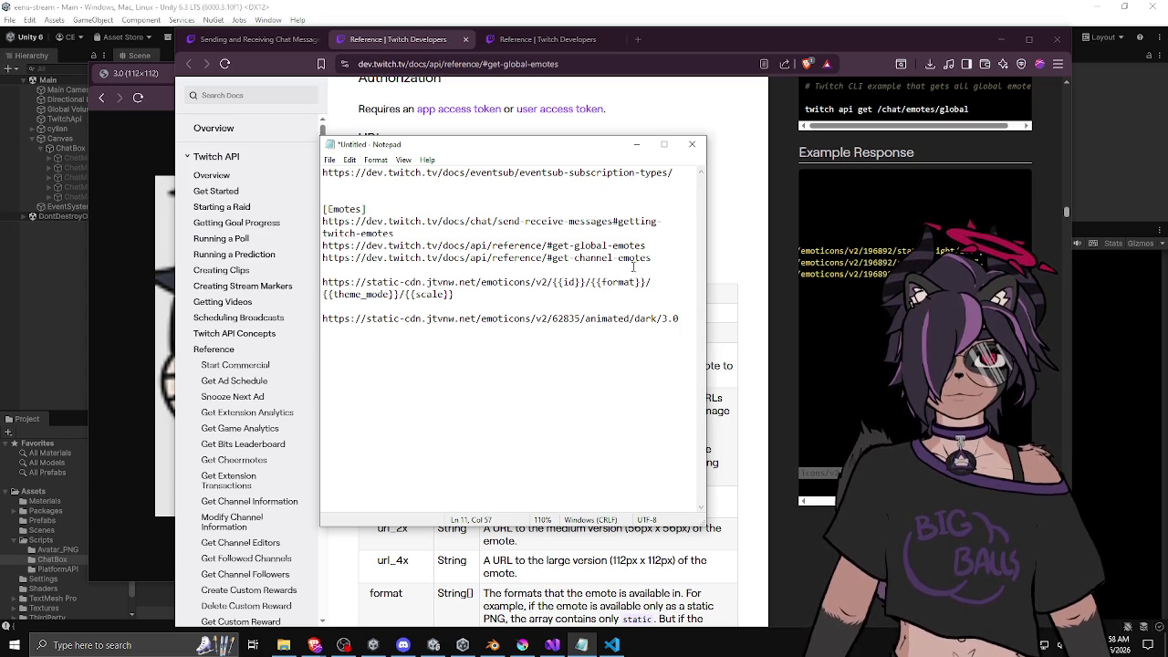
pyautogui.moveTo(586, 318); pyautogui.dragTo(630, 319)
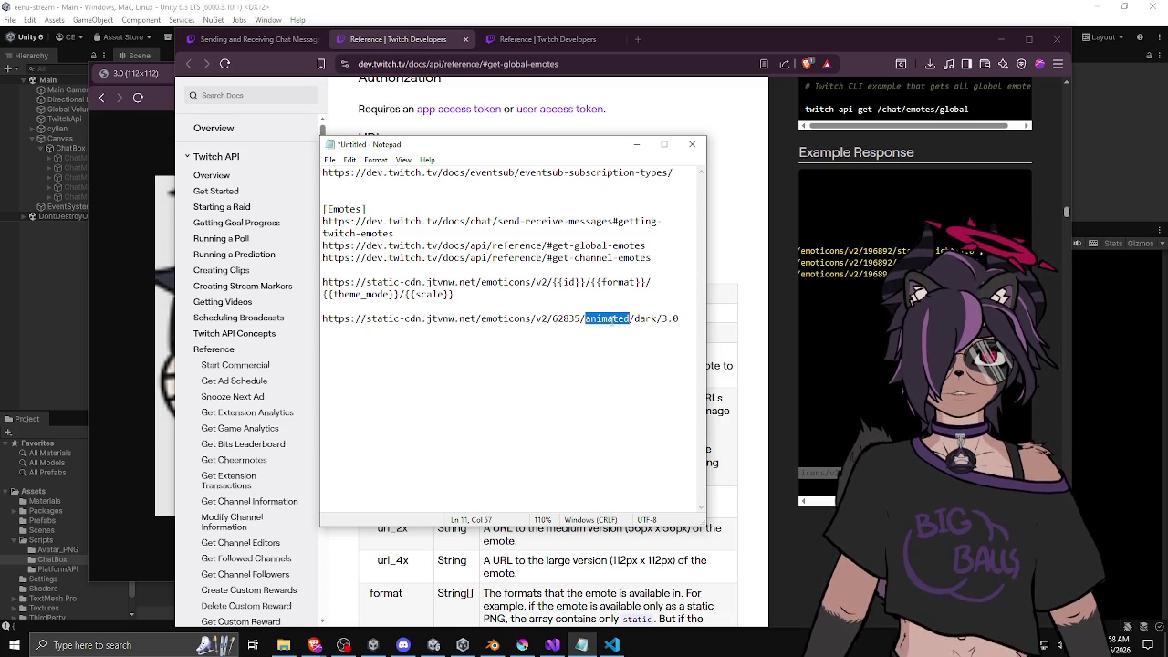
pyautogui.click(625, 319)
# - Replace animated with static in the URL and move Notepad off to the right
pyautogui.doubleClick(629, 318)
pyautogui.click(630, 318)
pyautogui.moveTo(631, 318); pyautogui.dragTo(588, 319)
pyautogui.write('static')
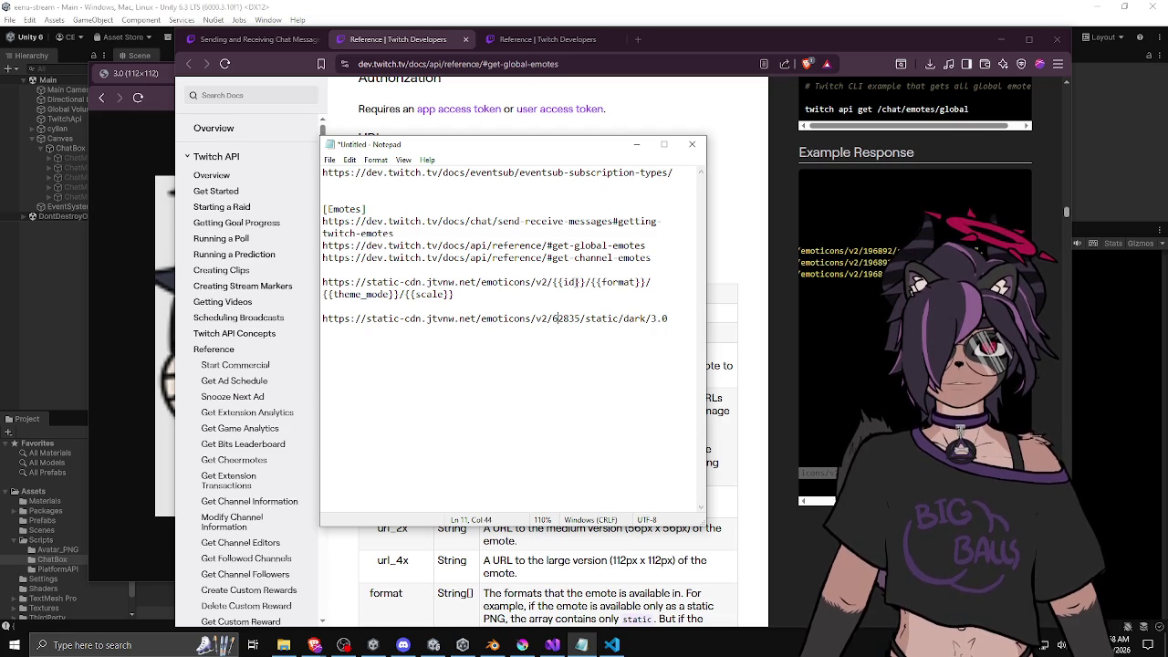
pyautogui.moveTo(593, 146); pyautogui.dragTo(1167, 145)
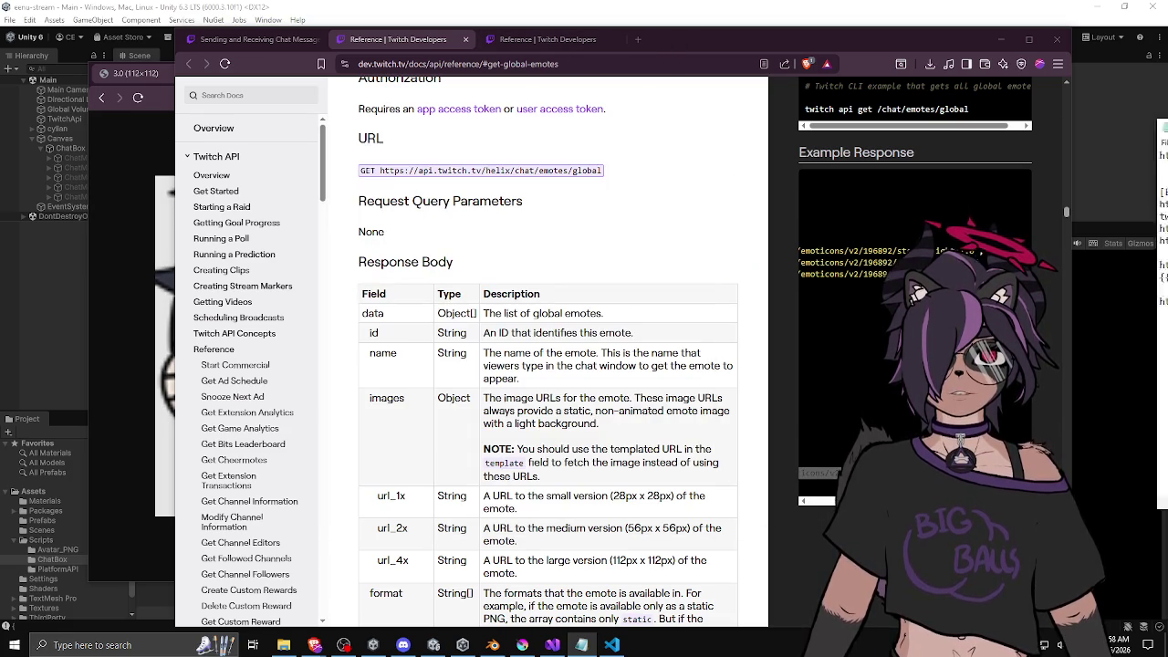
# - Minimize the docs and bring up the emote image window, narrowing its network timeline to the request
pyautogui.click(1001, 39)
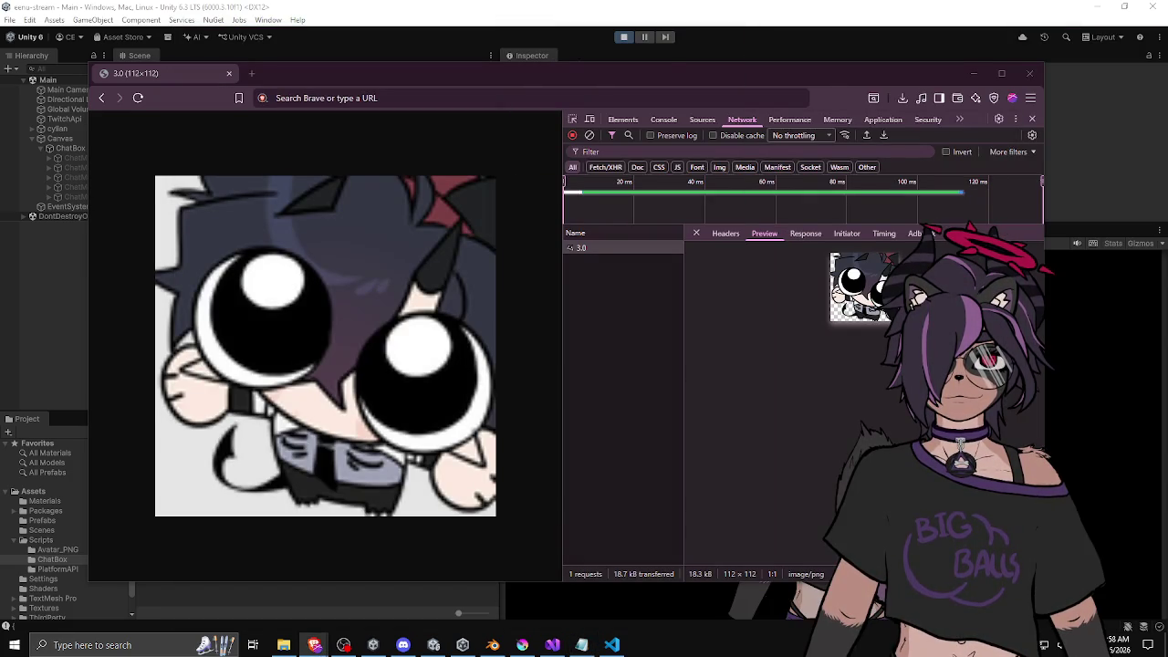
pyautogui.click(973, 73)
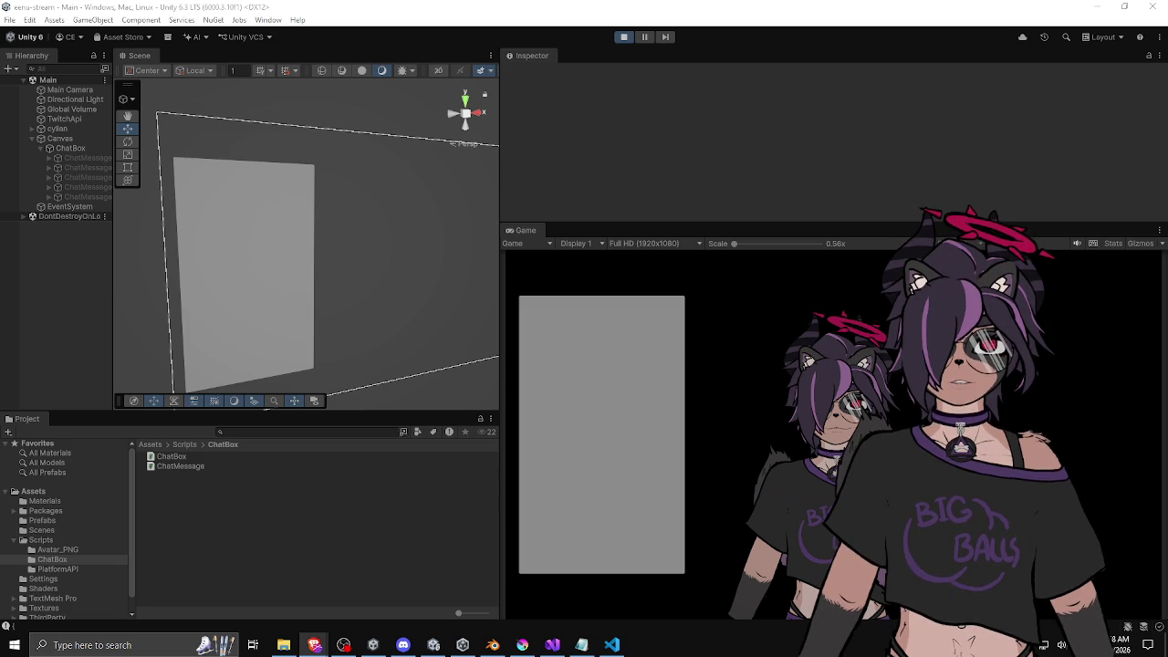
pyautogui.click(314, 645)
pyautogui.moveTo(728, 74); pyautogui.dragTo(364, 29)
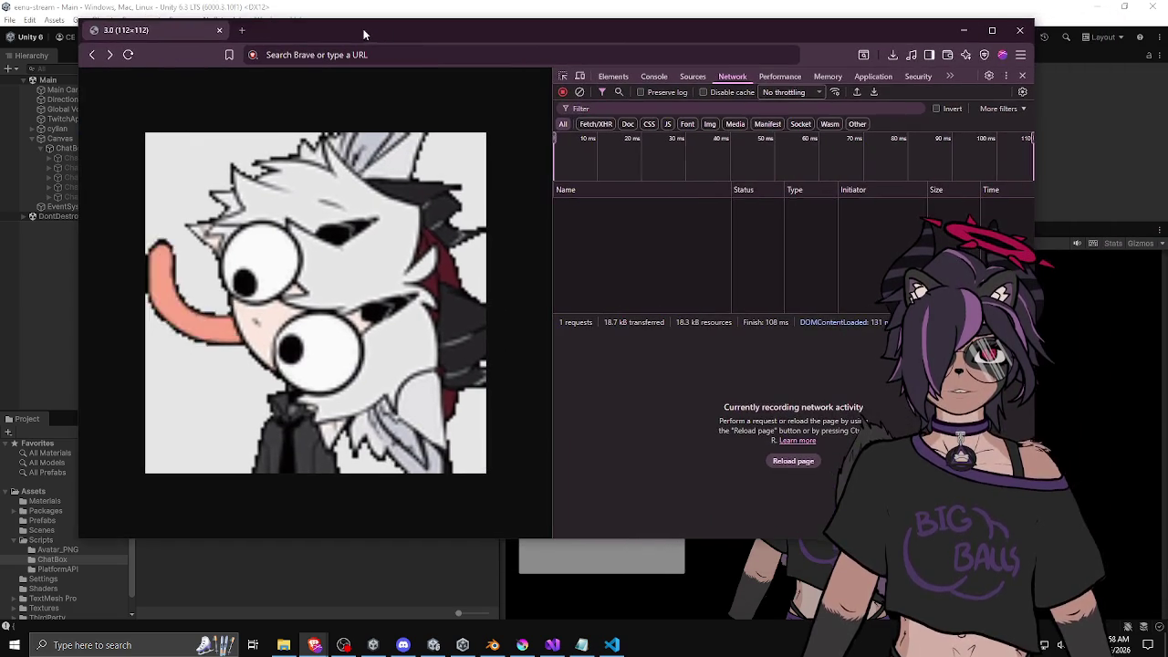
pyautogui.click(963, 30)
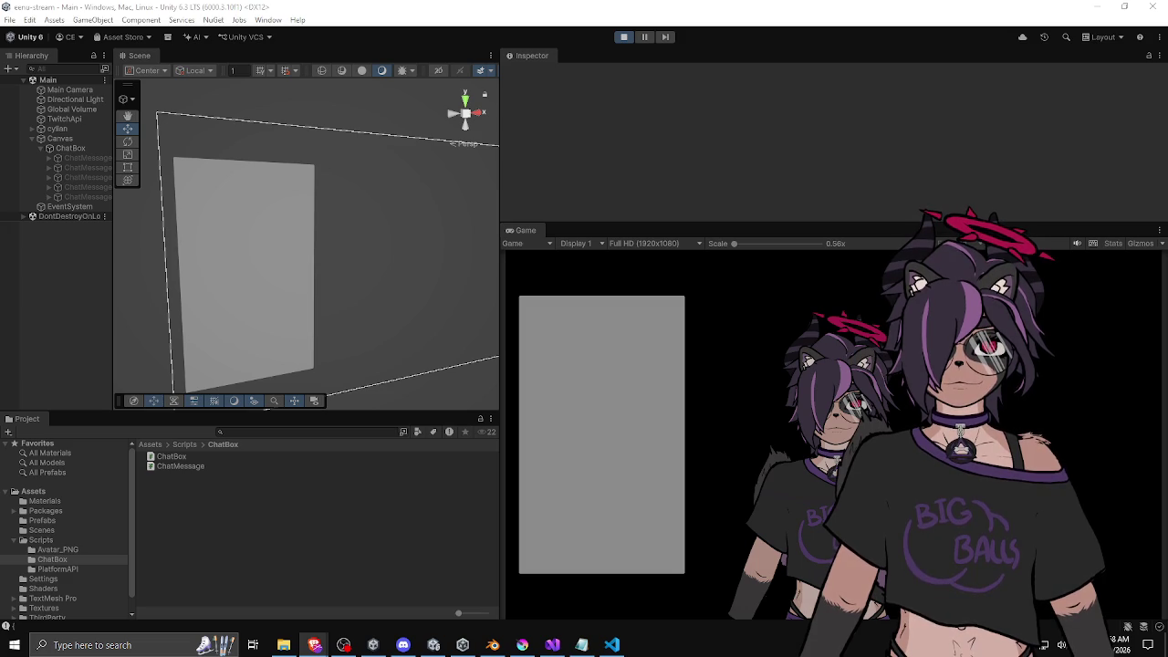
pyautogui.click(314, 645)
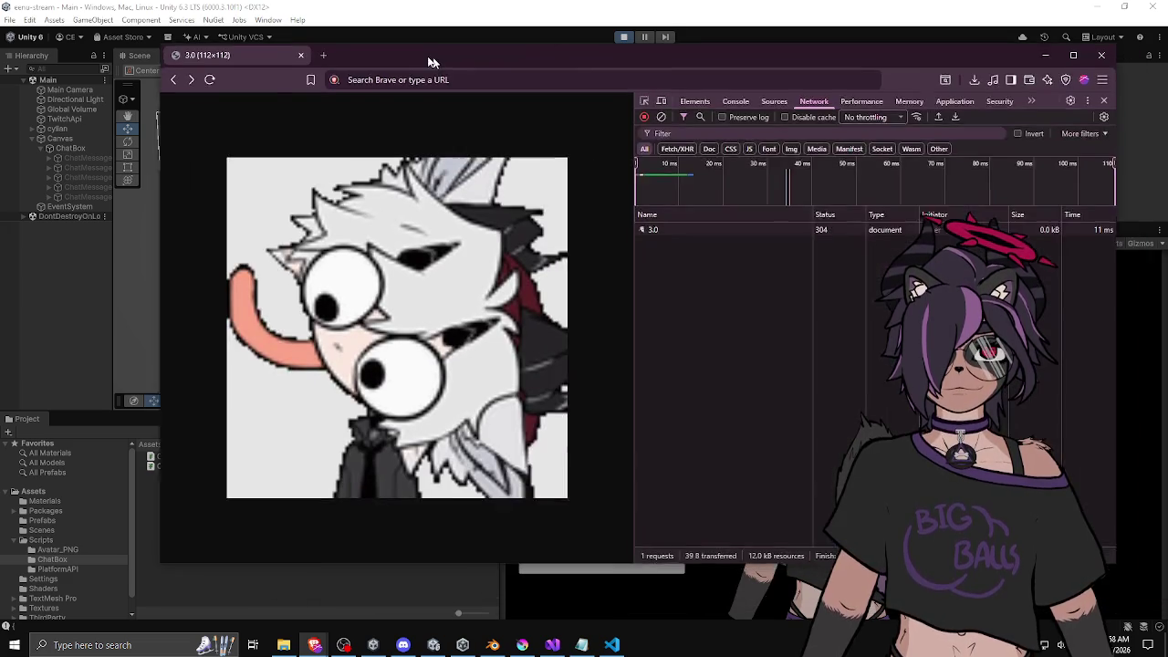
pyautogui.moveTo(560, 173); pyautogui.dragTo(567, 174)
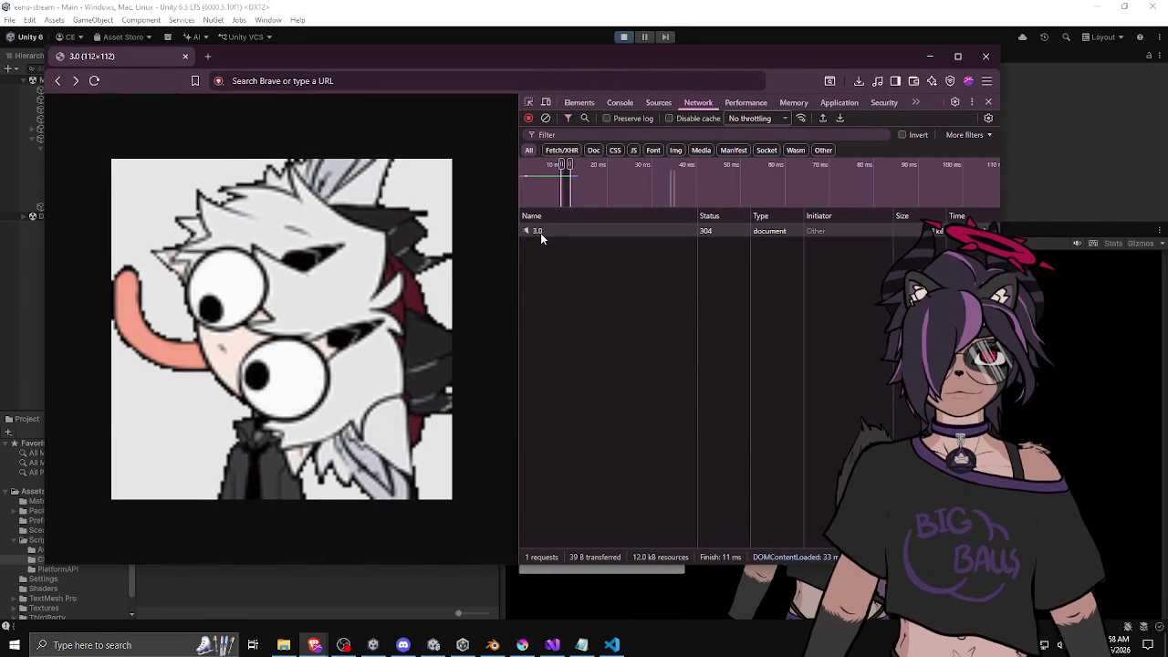
# - Reposition the browser over the editor, then close it and bring Unity to the front
pyautogui.moveTo(599, 56); pyautogui.dragTo(1167, 56)
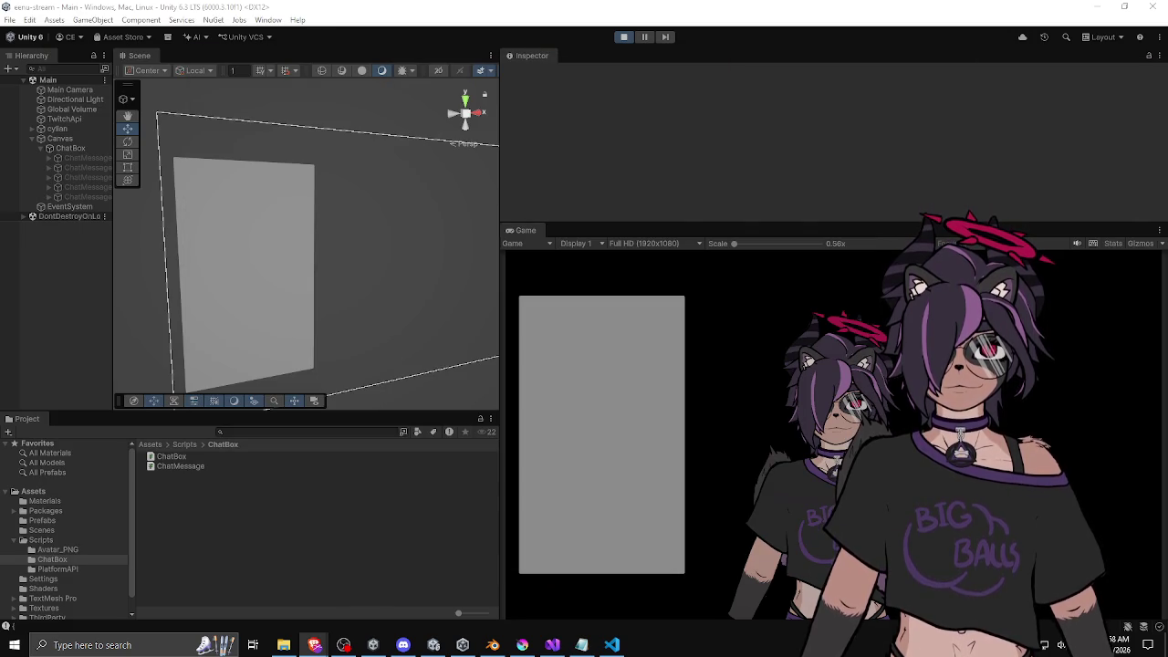
pyautogui.moveTo(1167, 67); pyautogui.dragTo(761, 66)
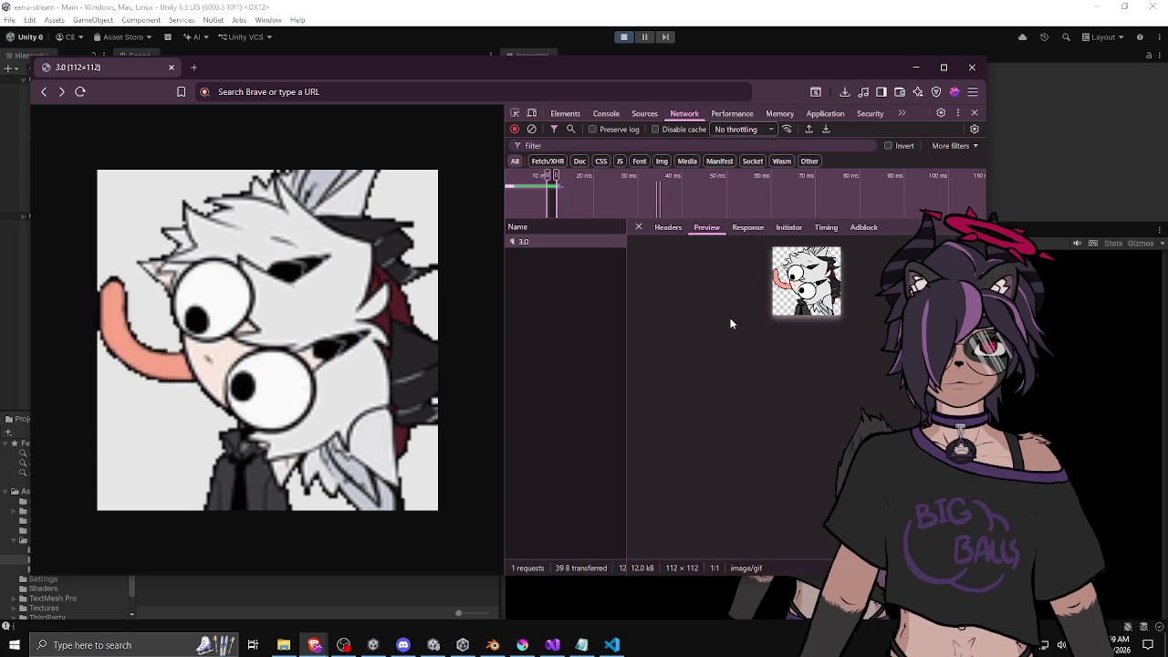
pyautogui.moveTo(552, 65); pyautogui.dragTo(641, 70)
pyautogui.hotkey('ctrl', 'w')
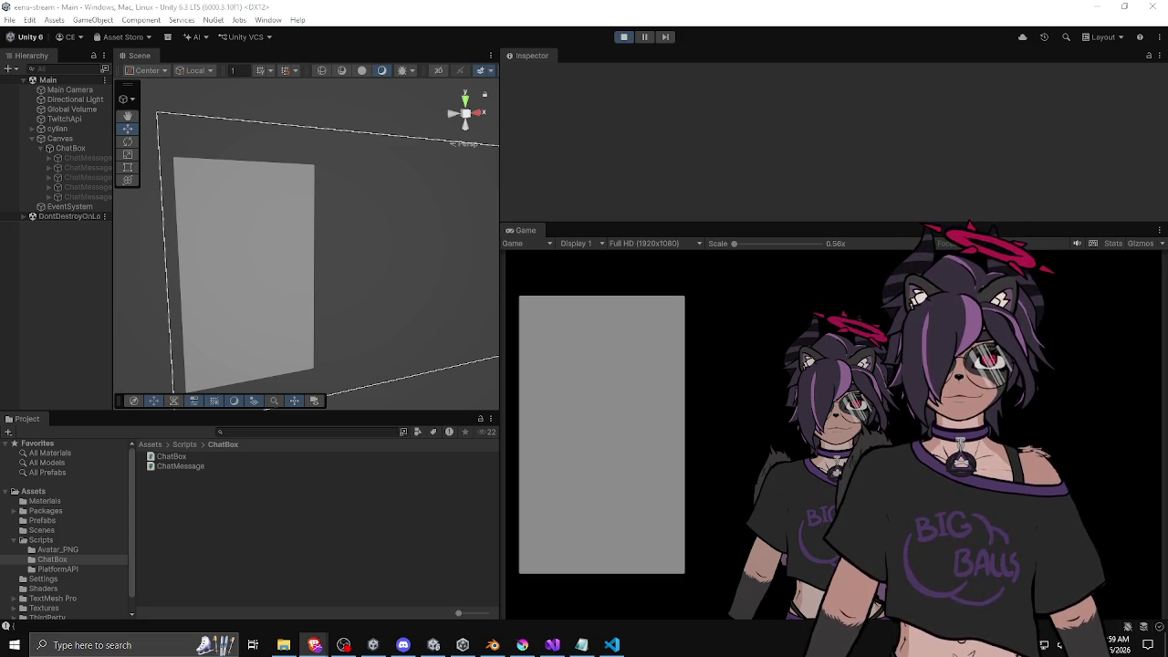
pyautogui.click(879, 130)
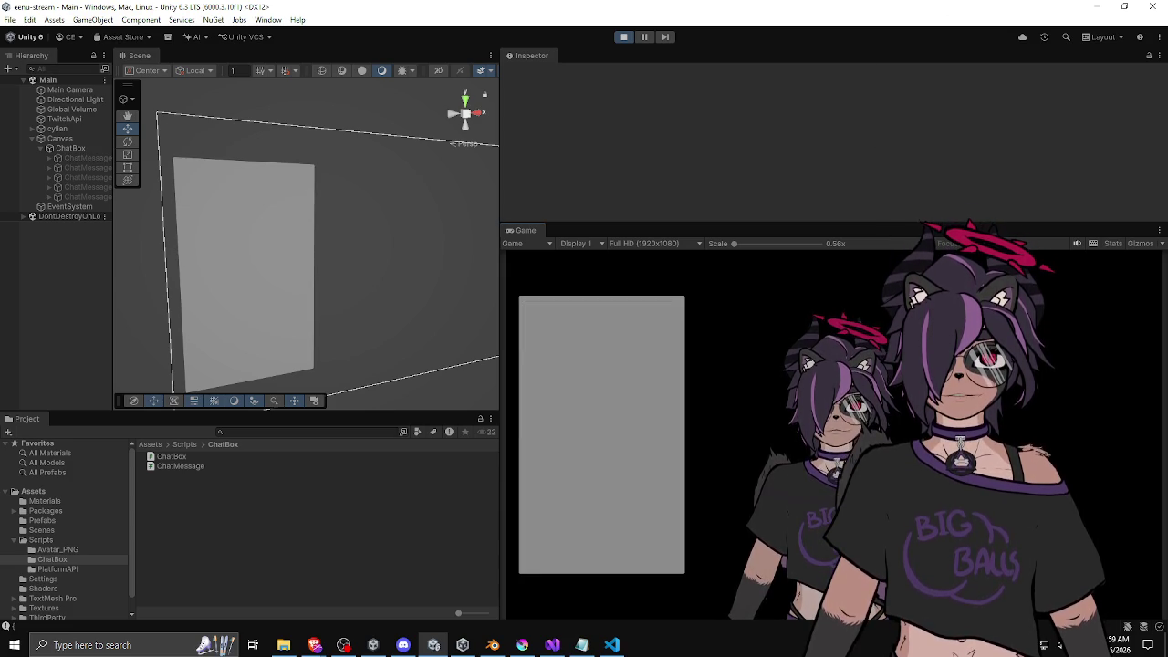
# - Widen the Scene view, check the Layers dropdown, then give the Game view more width
pyautogui.moveTo(498, 95); pyautogui.dragTo(663, 91)
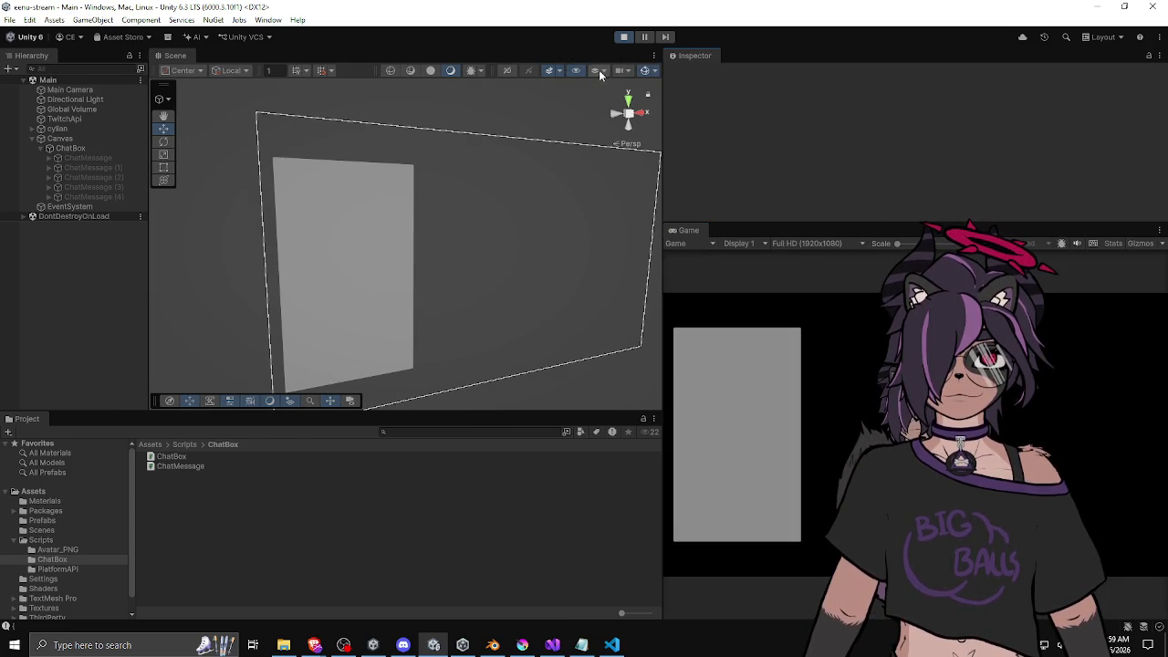
pyautogui.click(598, 71)
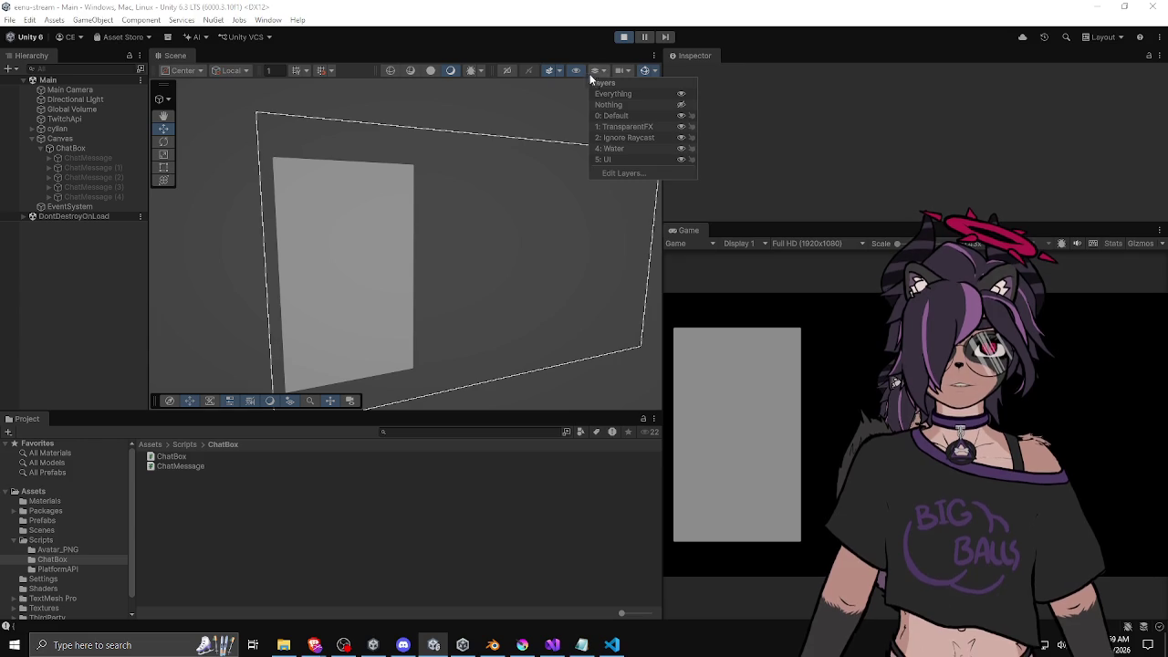
pyautogui.click(561, 72)
pyautogui.click(560, 71)
pyautogui.click(560, 71)
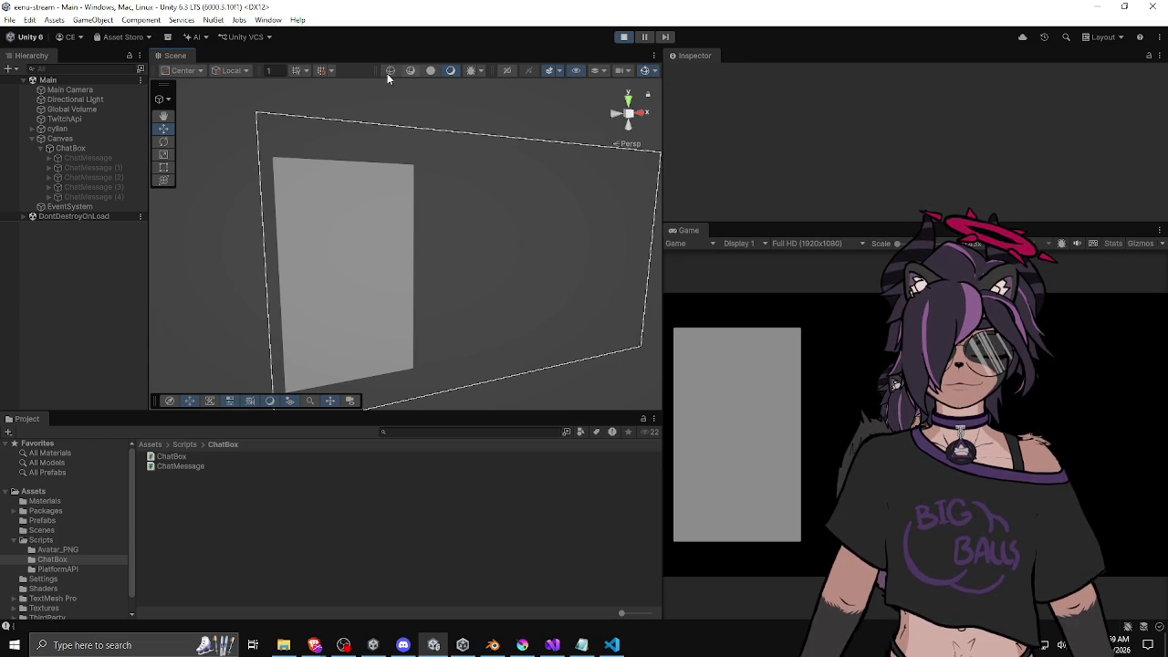
pyautogui.moveTo(661, 94)
pyautogui.mouseDown()
pyautogui.moveTo(764, 94)
pyautogui.moveTo(503, 95)
pyautogui.moveTo(763, 91)
pyautogui.mouseUp()
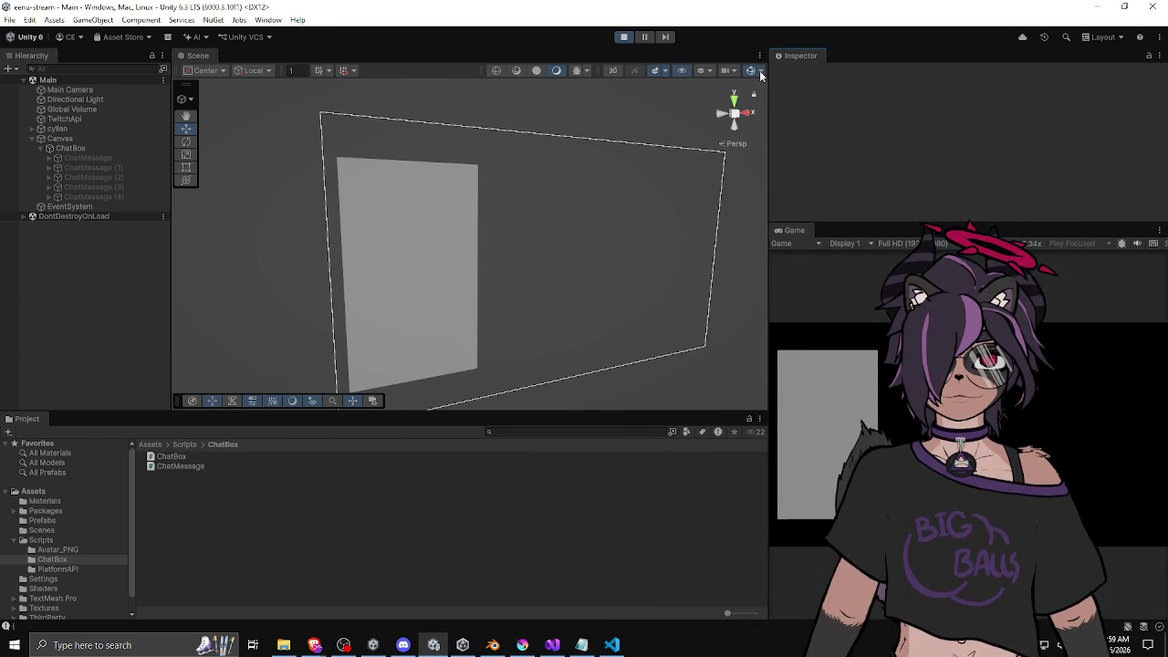
# - Open and close the Gizmos and Effects dropdowns in the Scene toolbar
pyautogui.click(761, 71)
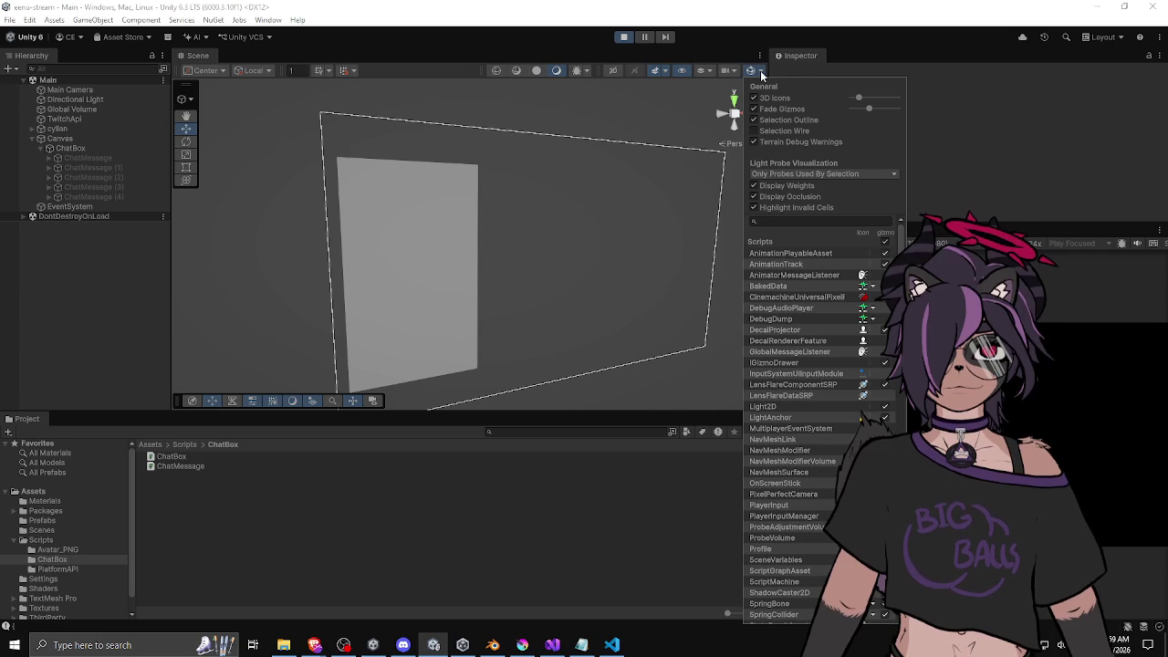
pyautogui.click(761, 73)
pyautogui.click(707, 71)
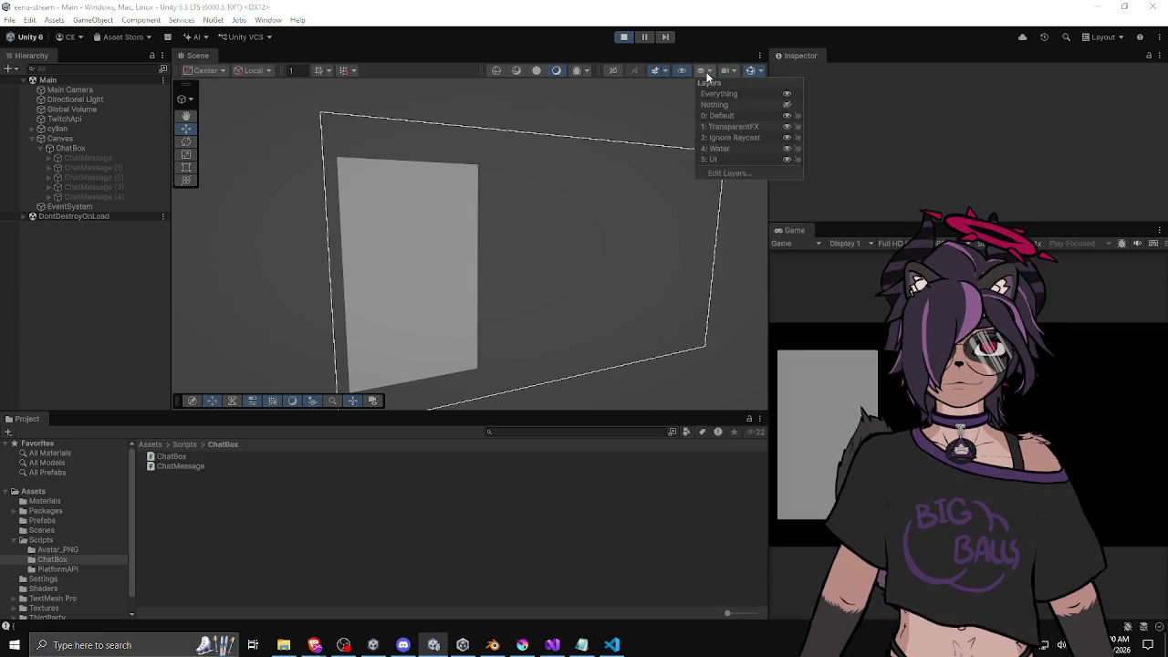
pyautogui.click(706, 71)
pyautogui.click(664, 73)
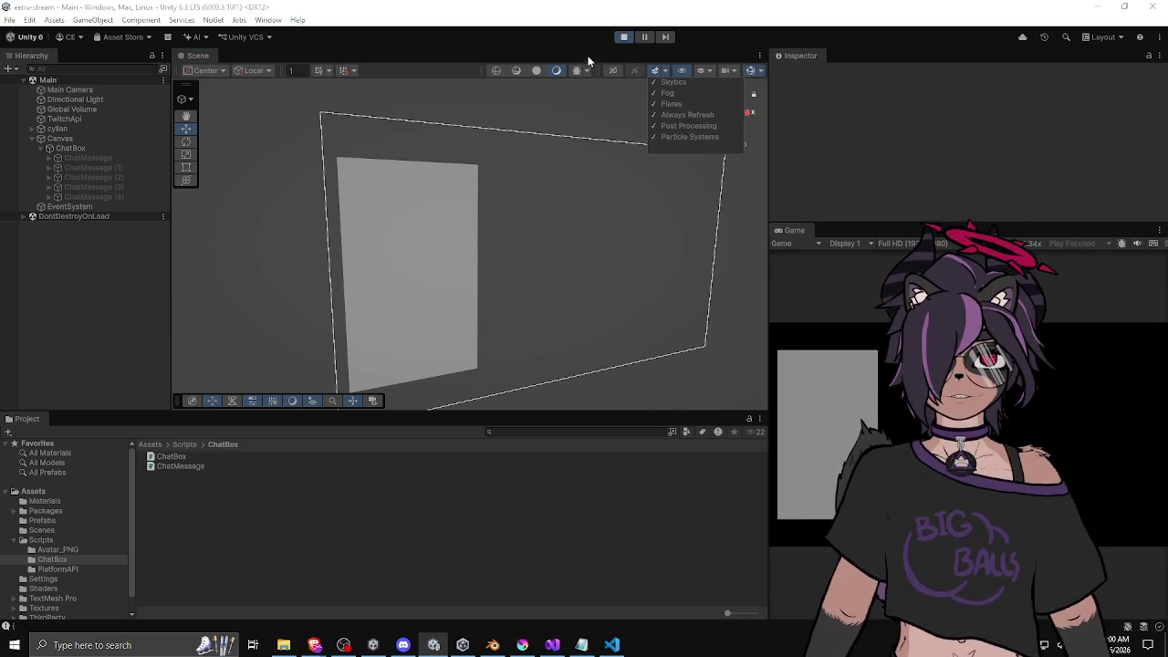
pyautogui.click(523, 70)
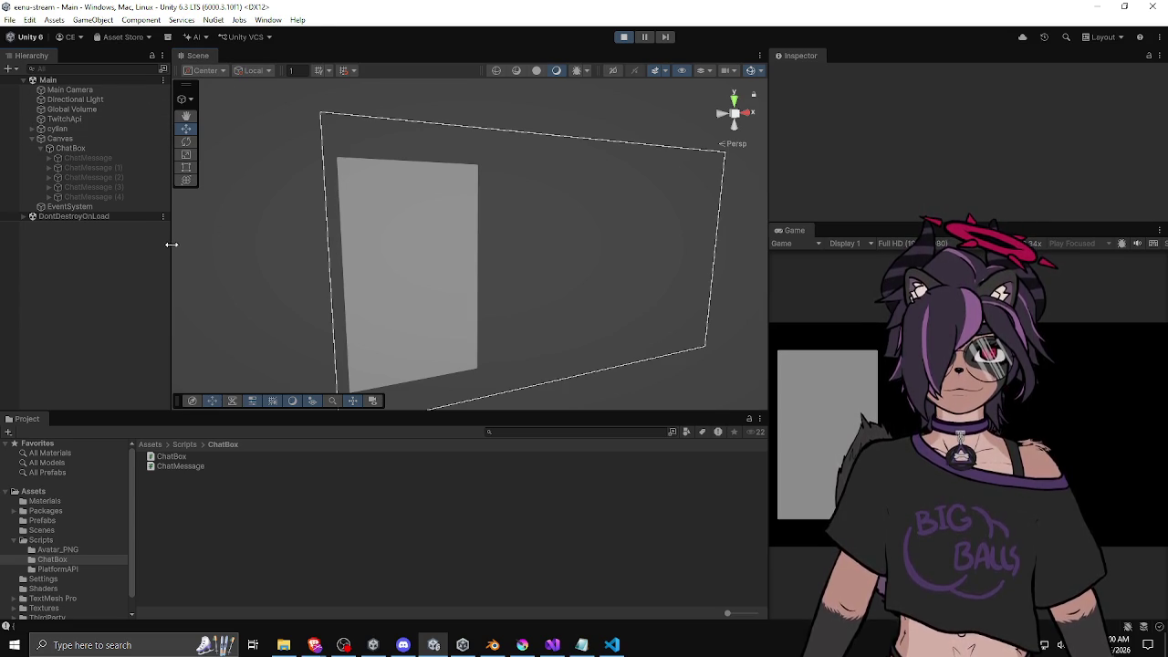
# - Drag the splitters to widen the Inspector and make the Game view taller and wider
pyautogui.moveTo(171, 244); pyautogui.dragTo(161, 242)
pyautogui.moveTo(769, 180); pyautogui.dragTo(573, 180)
pyautogui.moveTo(646, 222); pyautogui.dragTo(644, 198)
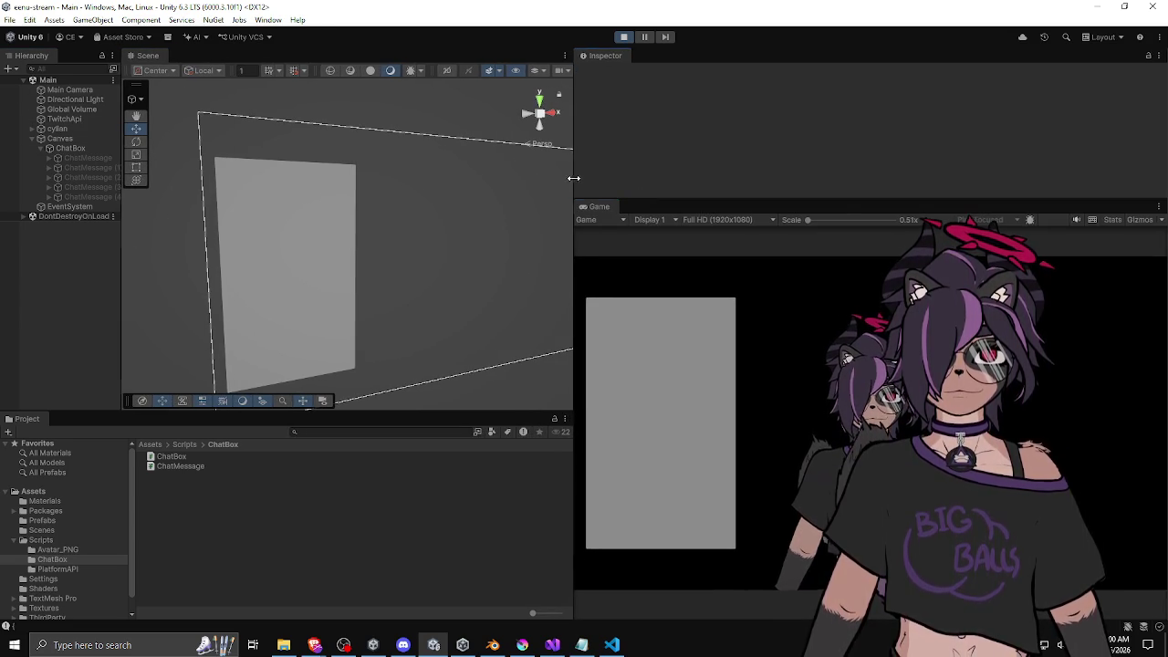
pyautogui.moveTo(574, 177); pyautogui.dragTo(526, 177)
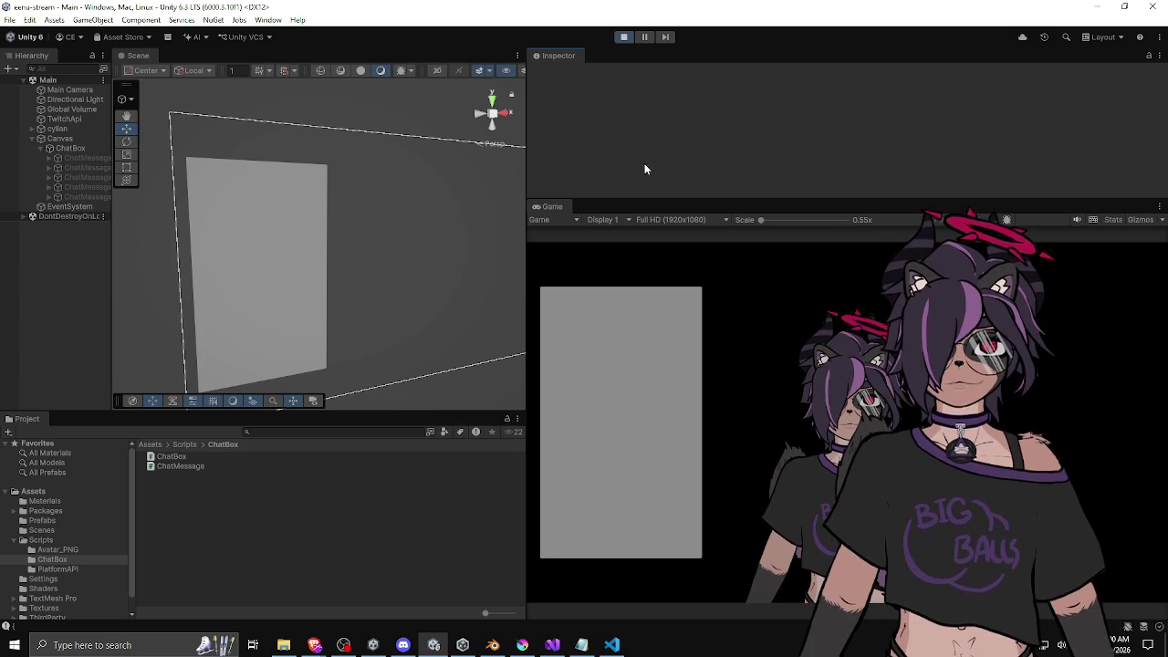